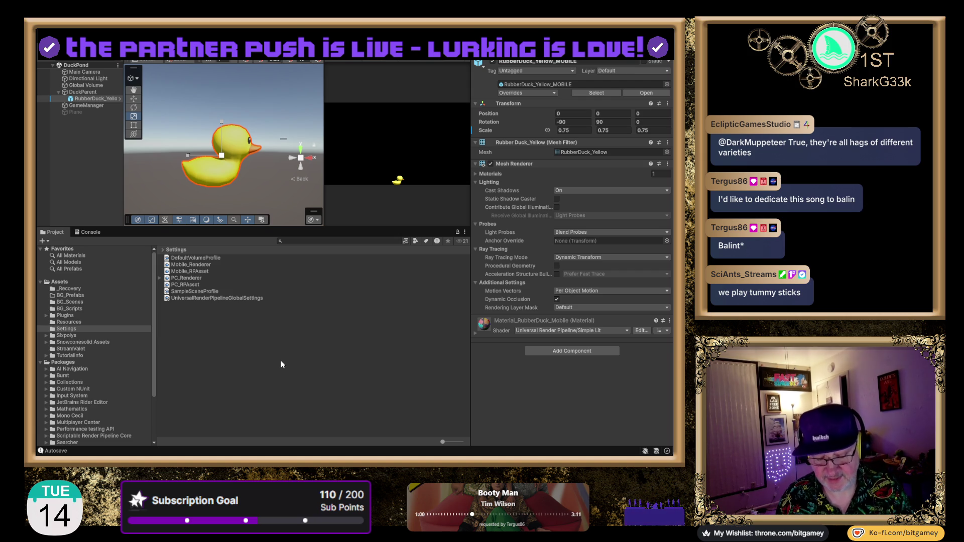
# Duplicate DuckParent three times, creating DuckParent (1) to DuckParent (3).
pyautogui.click(285, 342)
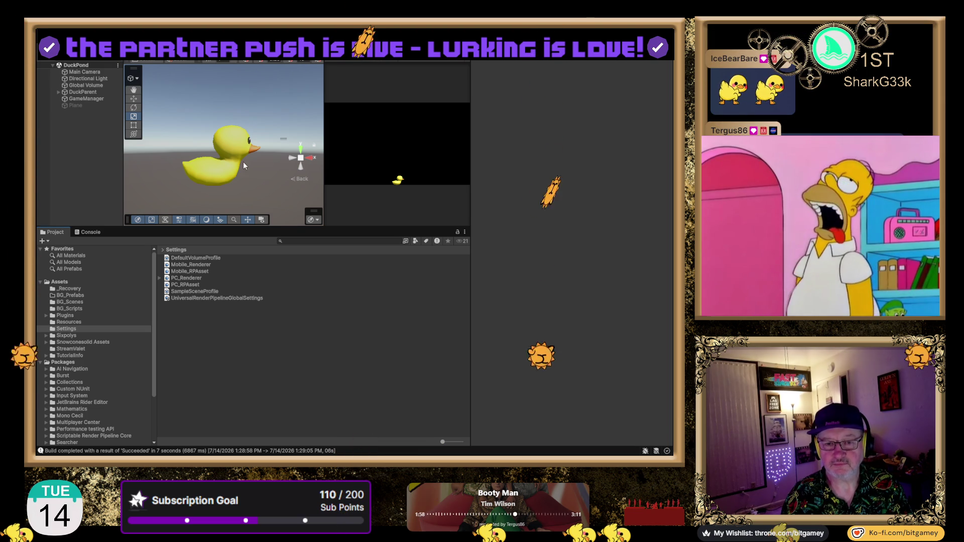
pyautogui.click(81, 92)
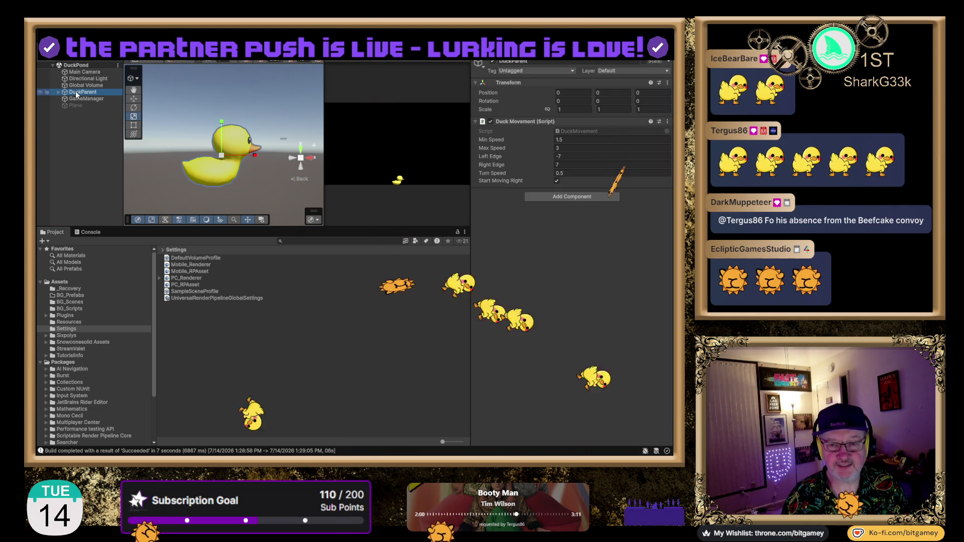
pyautogui.hotkey('ctrl', 'd')
pyautogui.hotkey('ctrl', 'd')
pyautogui.hotkey('ctrl', 'd')
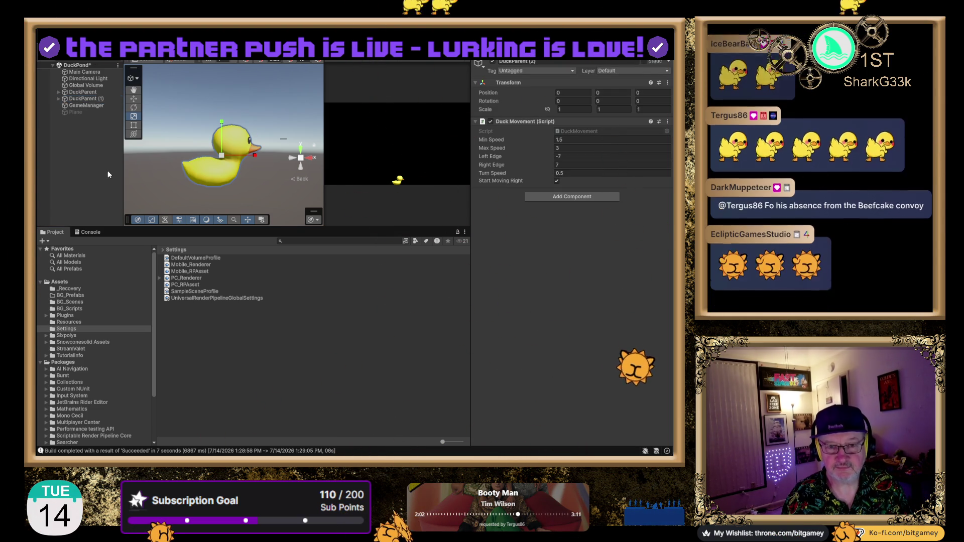
pyautogui.click(96, 94)
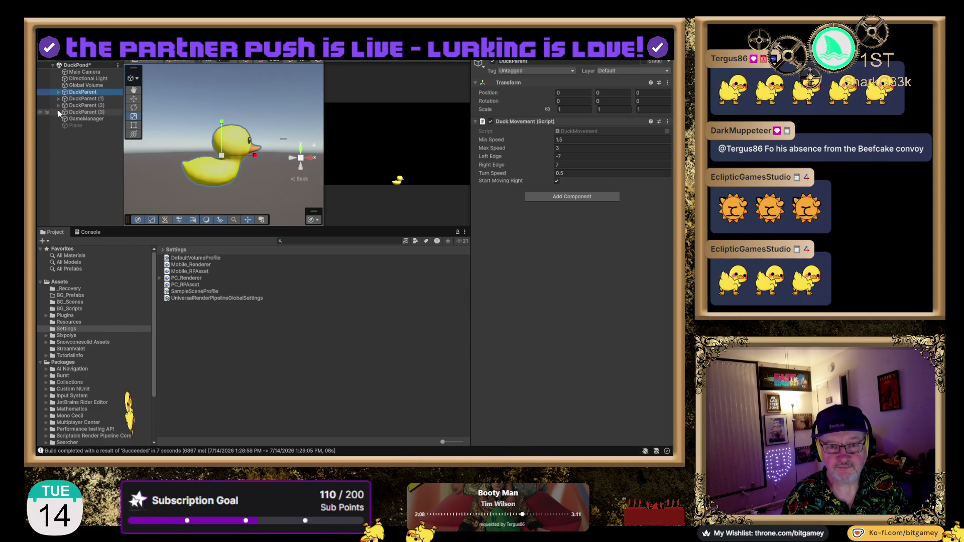
# Expand all four DuckParents in the Hierarchy to show their rubber duck children.
pyautogui.click(58, 111)
pyautogui.click(58, 105)
pyautogui.click(59, 99)
pyautogui.click(58, 92)
# Set the first two rubber ducks' scale to 0.5 and 0.4.
pyautogui.click(98, 100)
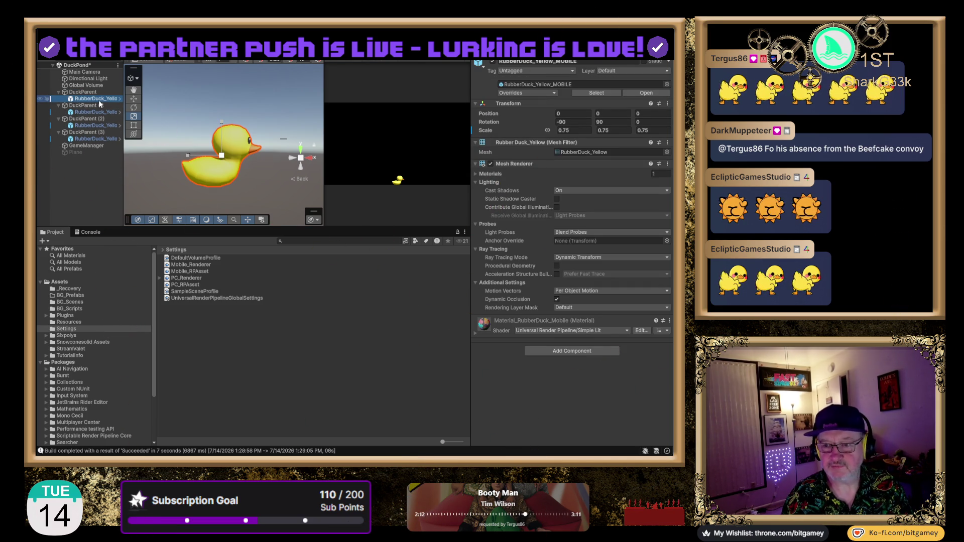
pyautogui.click(99, 113)
pyautogui.click(99, 99)
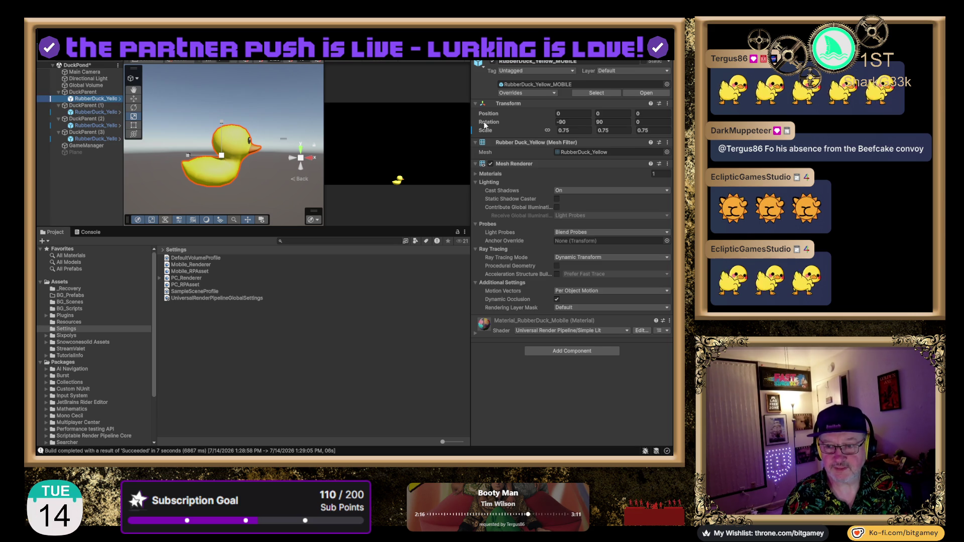
pyautogui.click(565, 130)
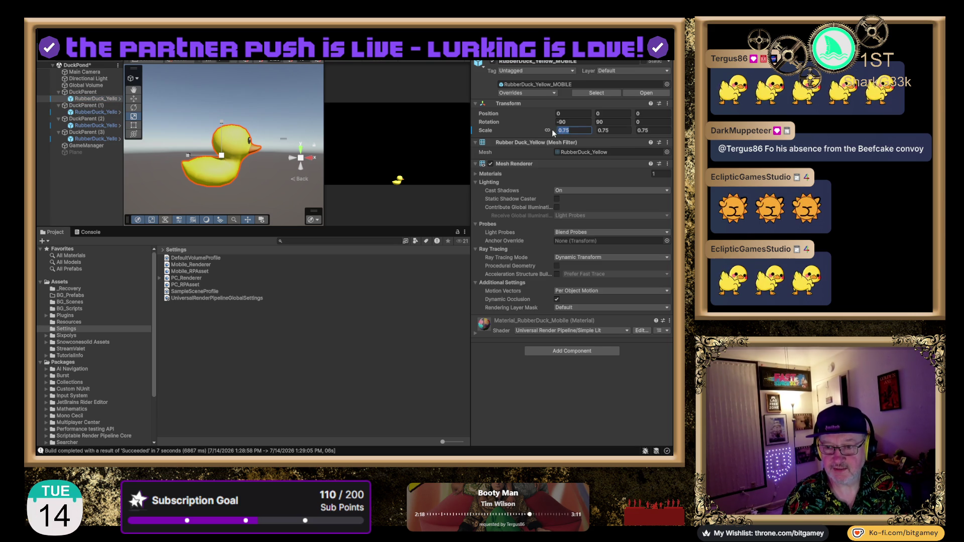
pyautogui.write('0.5')
pyautogui.press('Tab')
pyautogui.click(108, 114)
pyautogui.click(577, 131)
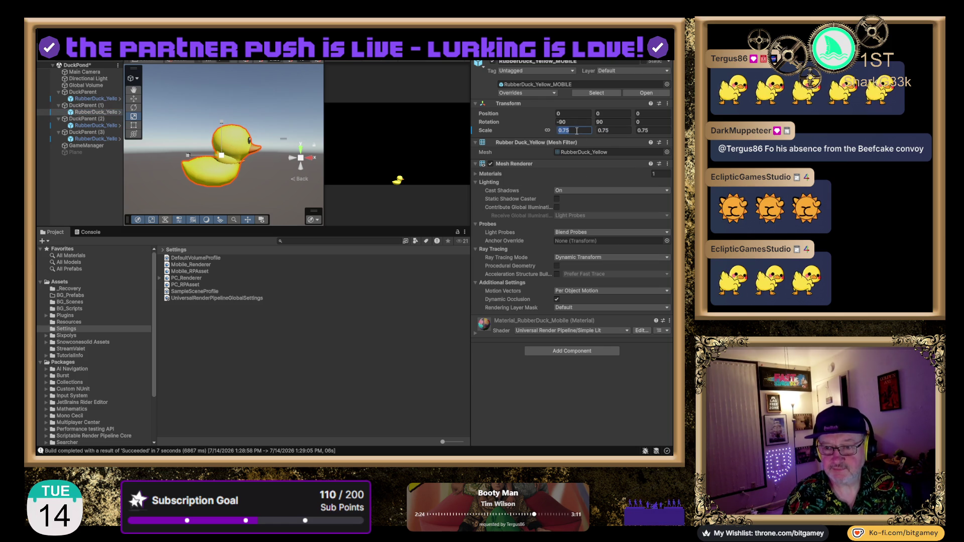
pyautogui.write('.4')
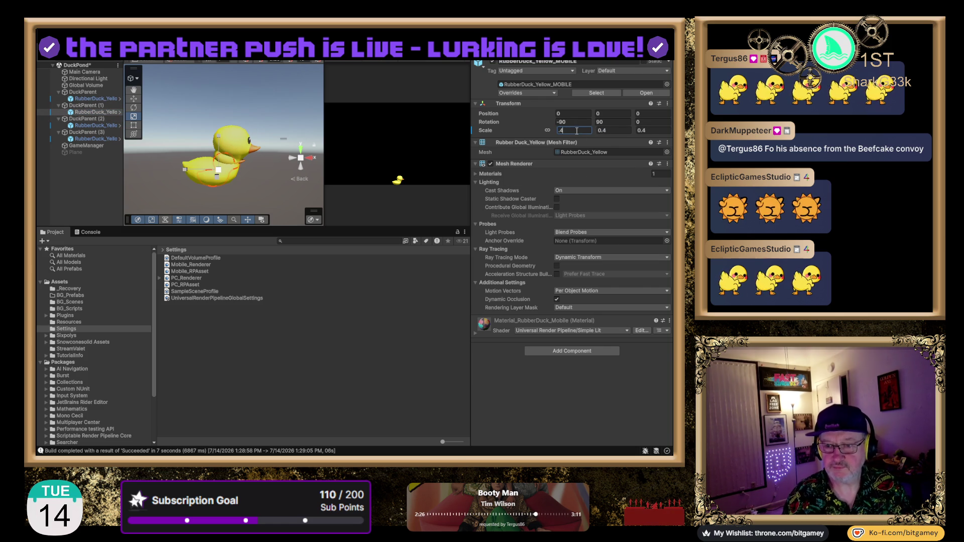
pyautogui.press('Return')
# Set the third and fourth rubber ducks' scale to 0.3 and 0.2.
pyautogui.click(108, 126)
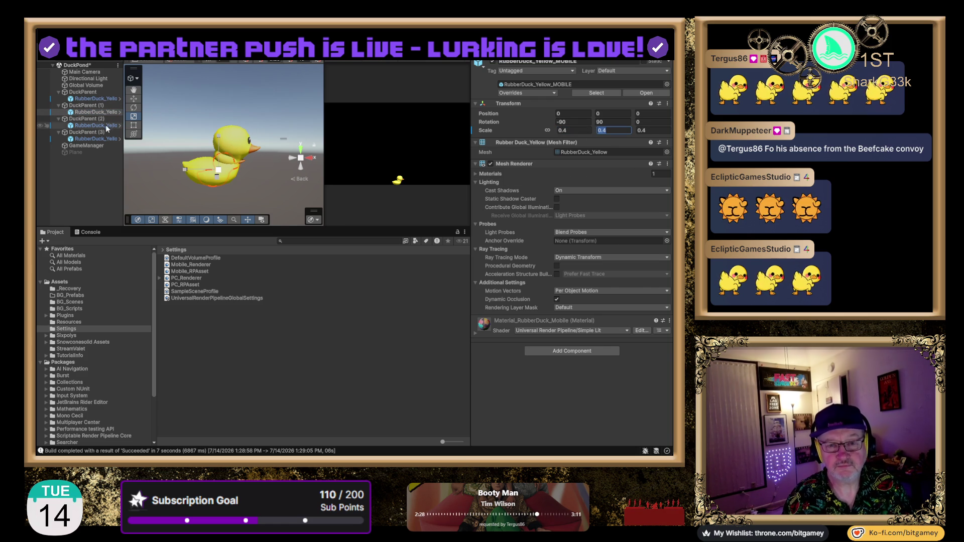
pyautogui.click(572, 131)
pyautogui.write('.3')
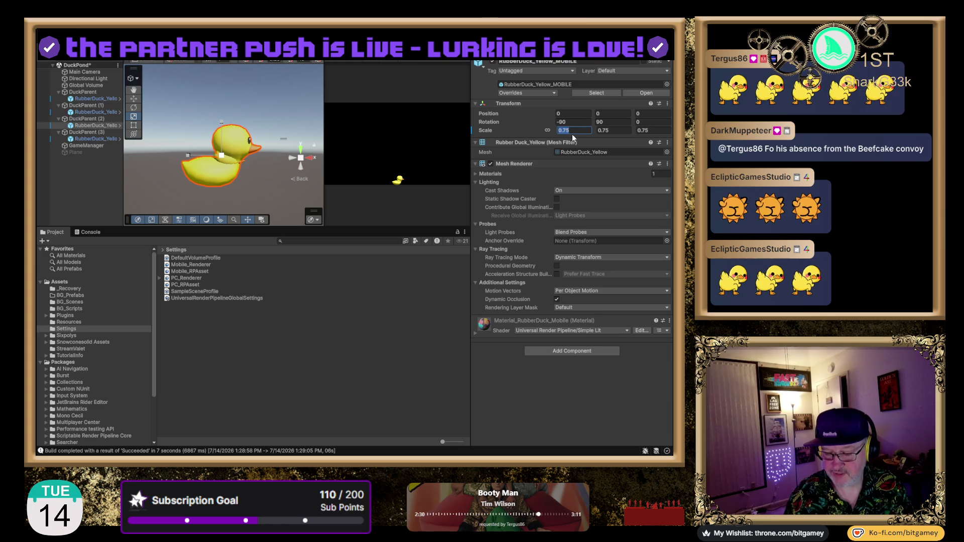
pyautogui.press('Return')
pyautogui.click(103, 139)
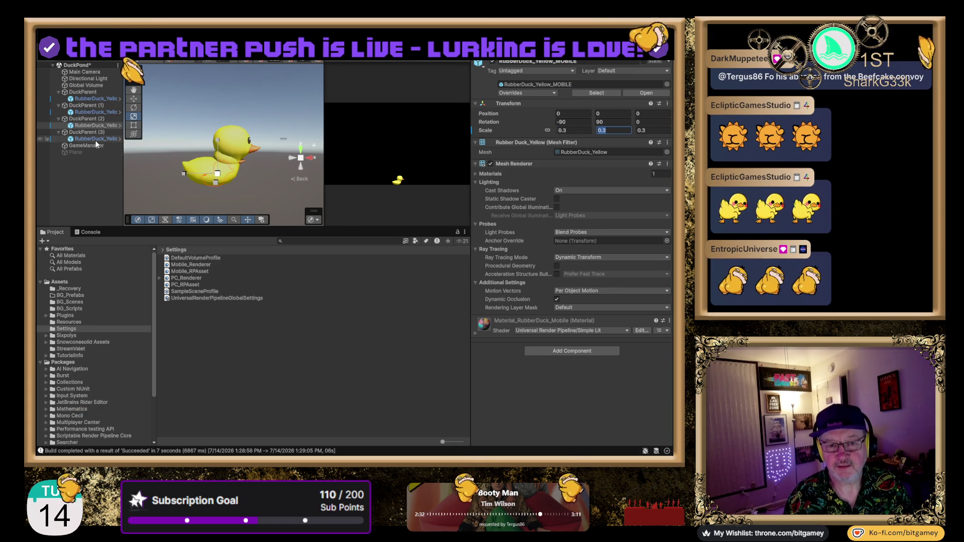
pyautogui.write('0.75')
pyautogui.click(577, 131)
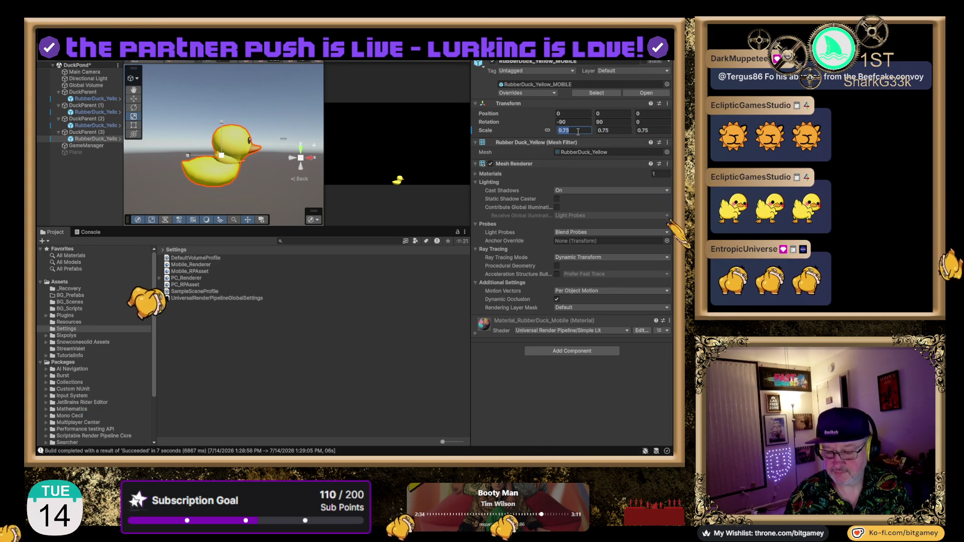
pyautogui.write('.2')
pyautogui.press('Tab')
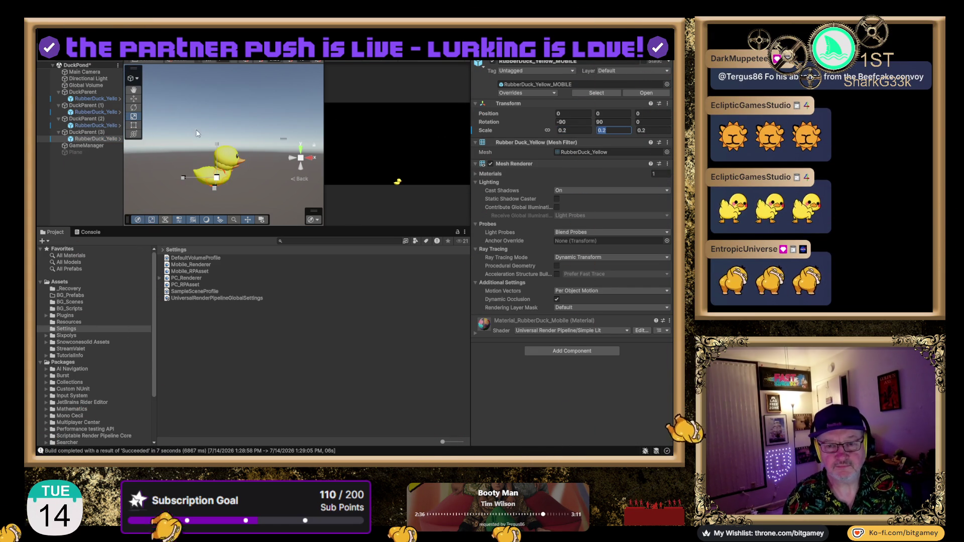
# Collapse all four DuckParents in the Hierarchy and select the original DuckParent.
pyautogui.click(314, 157)
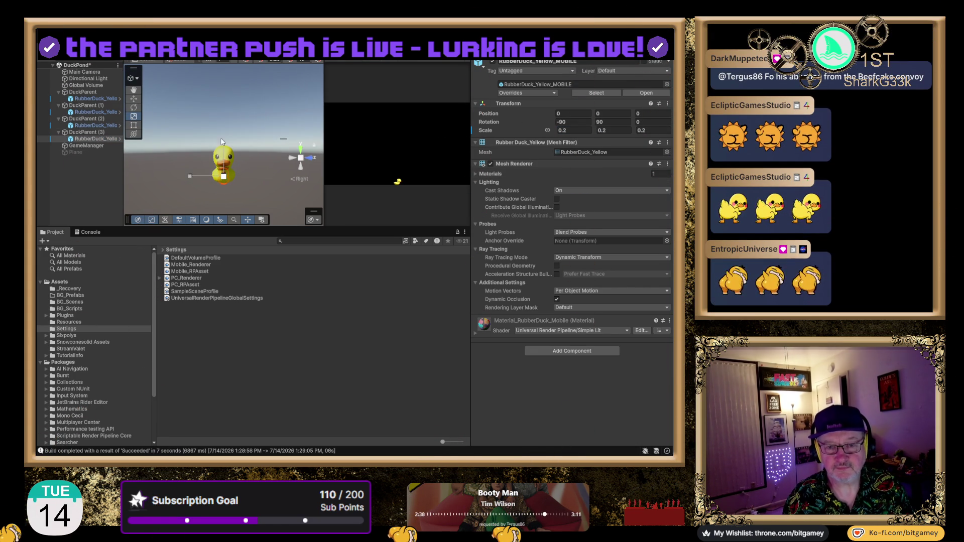
pyautogui.click(59, 92)
pyautogui.click(59, 99)
pyautogui.click(59, 105)
pyautogui.click(58, 112)
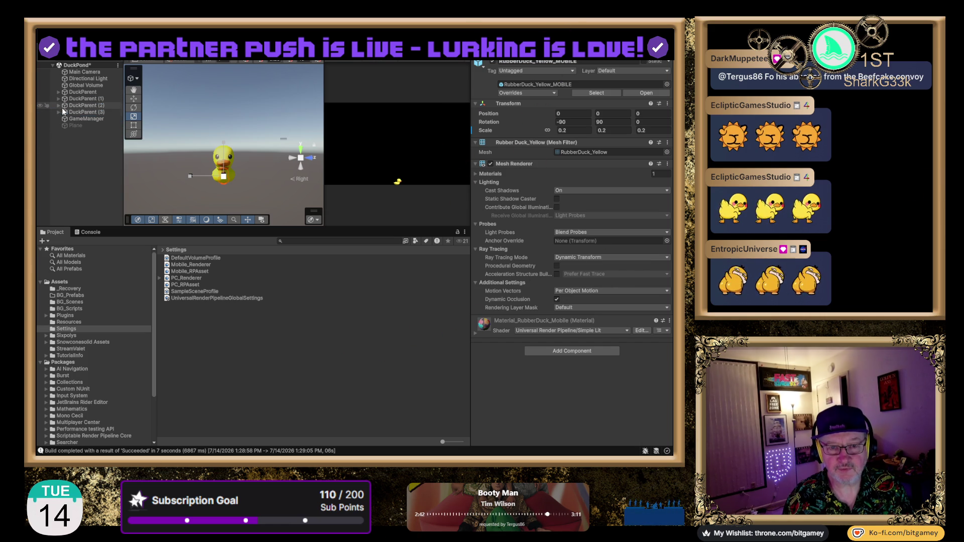
pyautogui.click(84, 92)
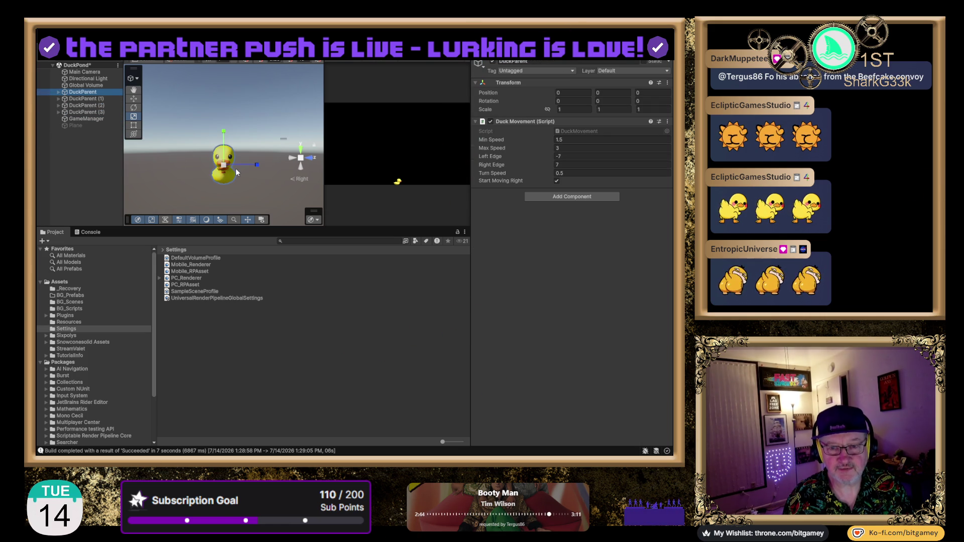
# Move the original DuckParent right along X to 1.185, viewed side-on.
pyautogui.click(134, 100)
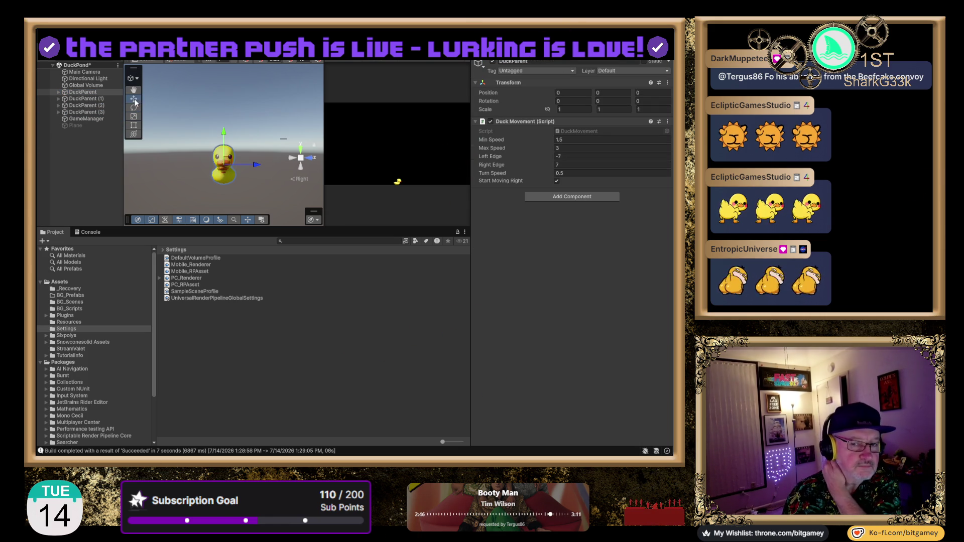
pyautogui.moveTo(256, 165); pyautogui.dragTo(210, 167)
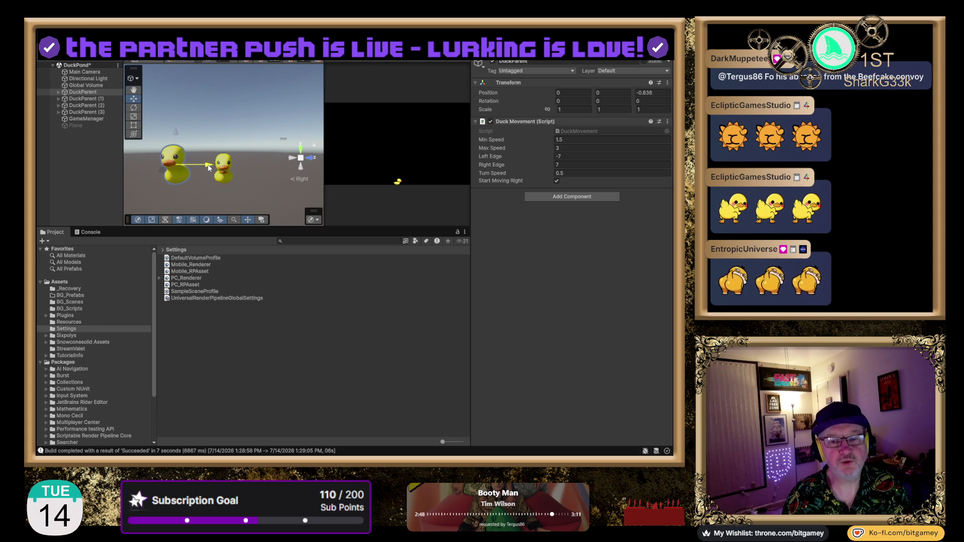
pyautogui.hotkey('ctrl', 'z')
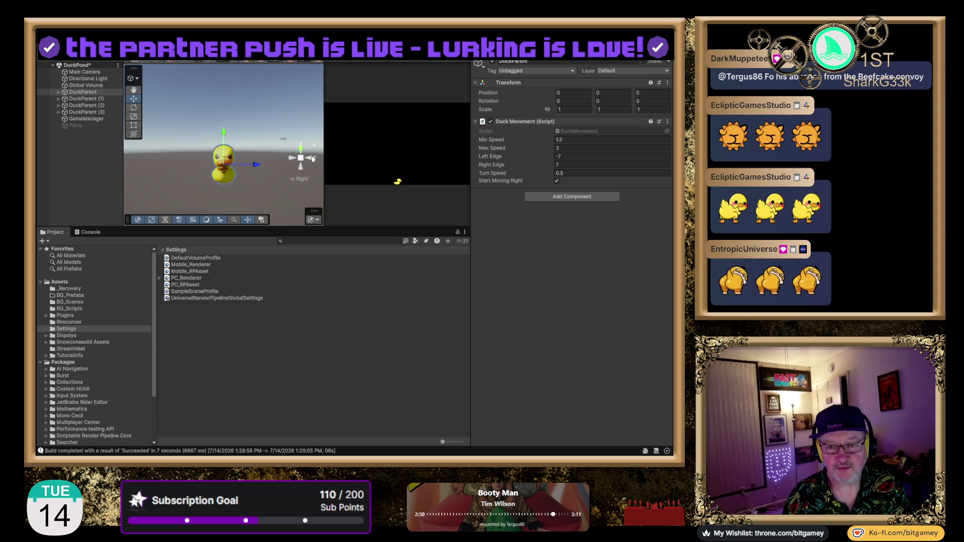
pyautogui.click(290, 161)
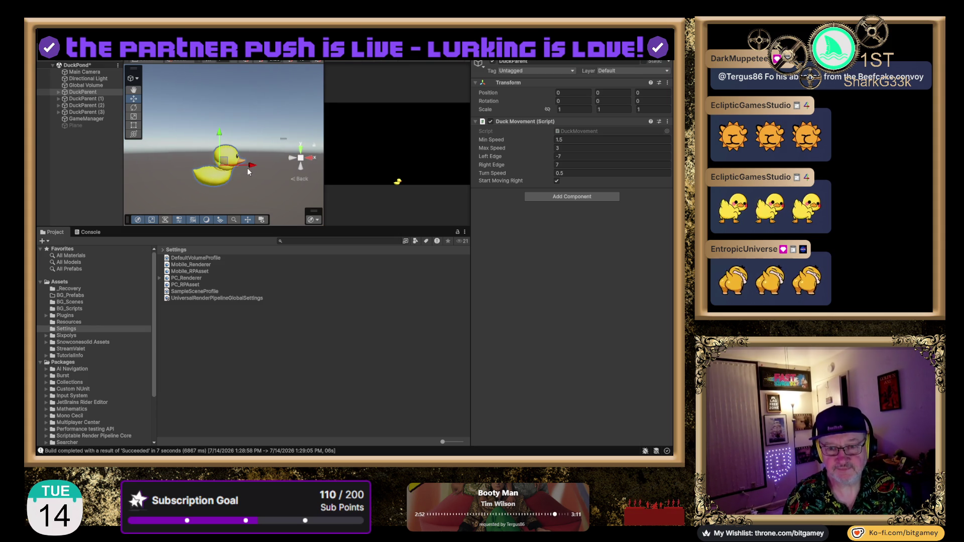
pyautogui.moveTo(251, 166); pyautogui.dragTo(318, 165)
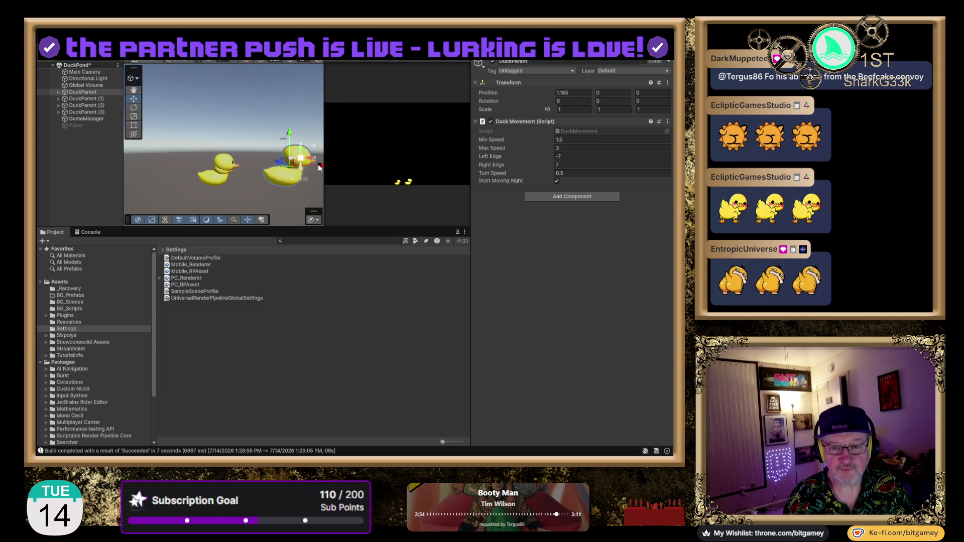
# Move DuckParent (3) to X -1.254 and DuckParent (2) to X -0.471, then save the scene.
pyautogui.click(100, 112)
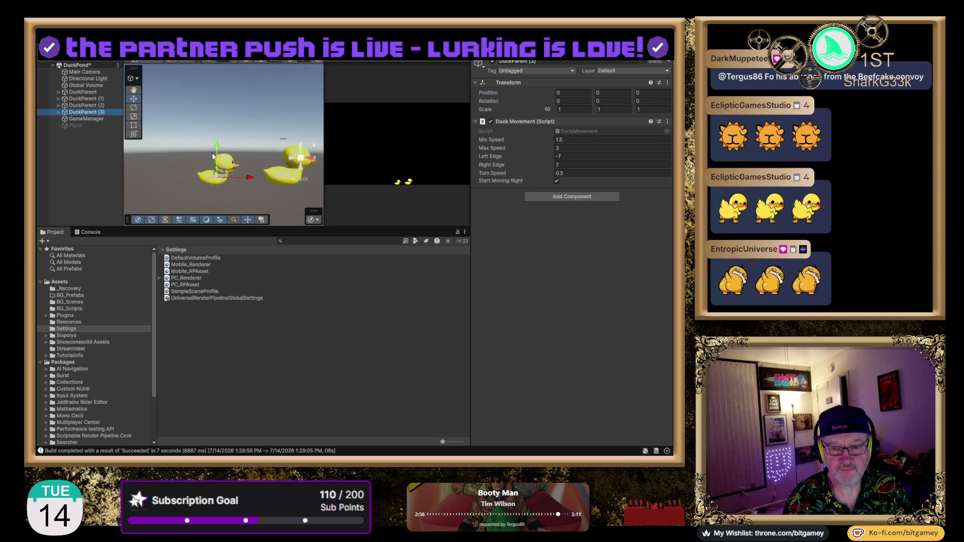
pyautogui.moveTo(248, 175); pyautogui.dragTo(174, 185)
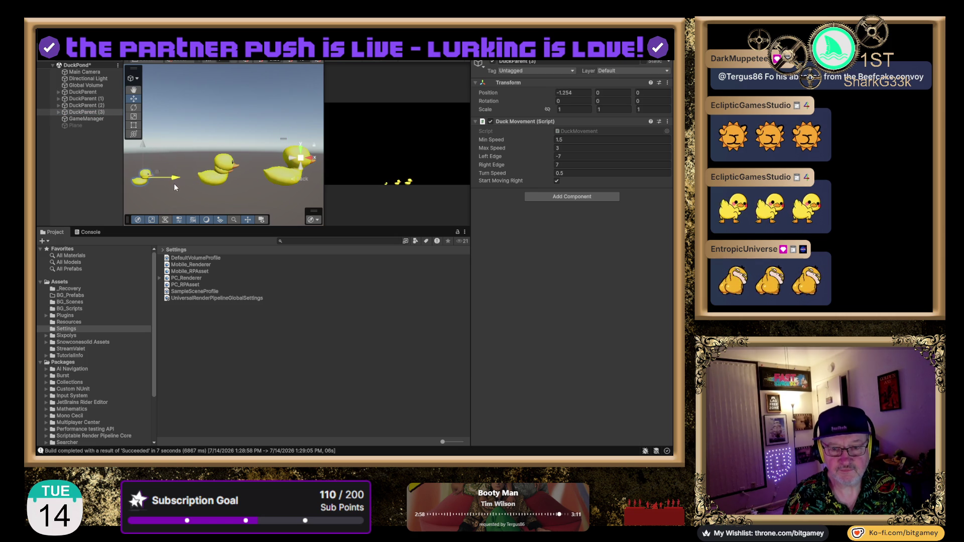
pyautogui.click(83, 105)
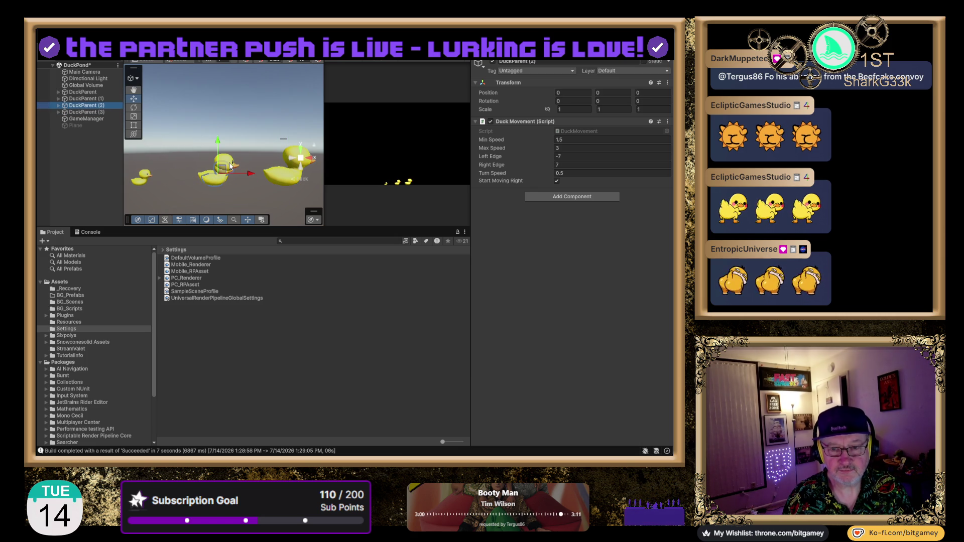
pyautogui.moveTo(250, 173)
pyautogui.mouseDown()
pyautogui.moveTo(216, 180)
pyautogui.moveTo(270, 173)
pyautogui.mouseUp()
pyautogui.click(91, 100)
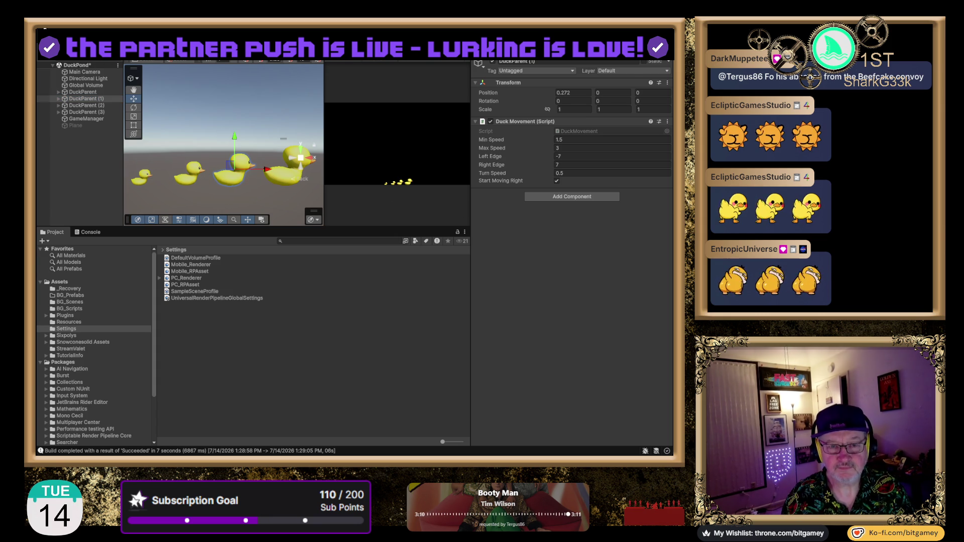
pyautogui.hotkey('ctrl', 's')
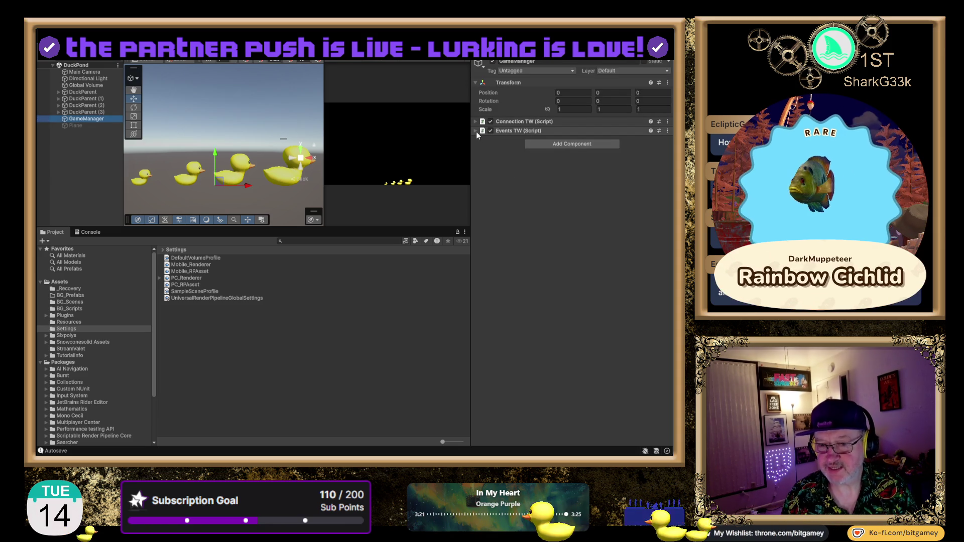
# Deselect GameManager after reviewing its Connection TW and Events TW components.
pyautogui.click(85, 149)
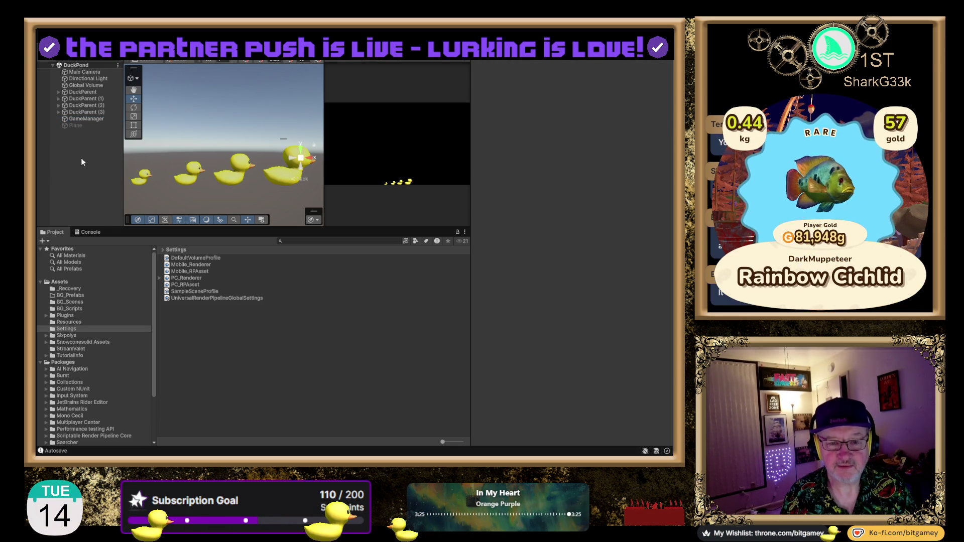
# Create an empty GameObject with Ctrl+Shift+N and rename it DuckSpawner.
pyautogui.hotkey('ctrl', 'shift', 'n')
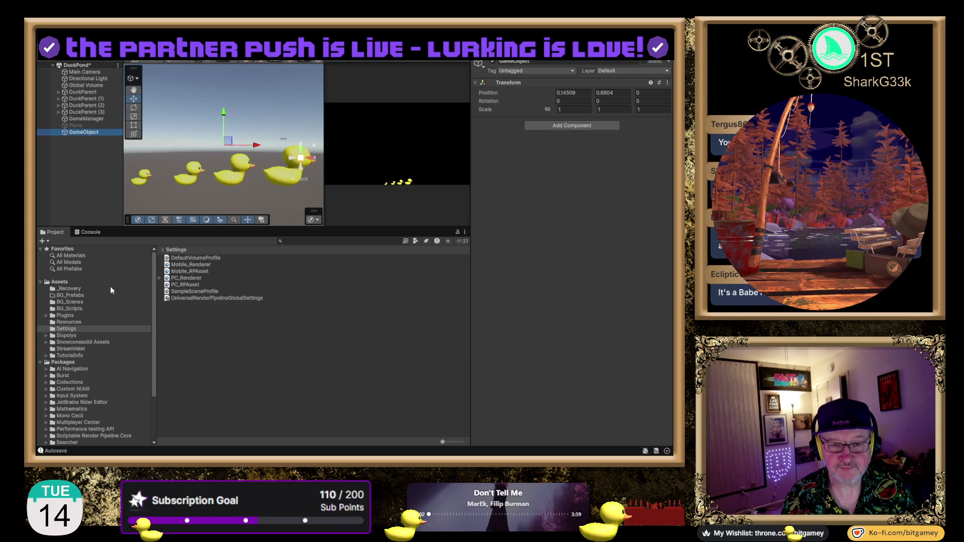
pyautogui.press('F2')
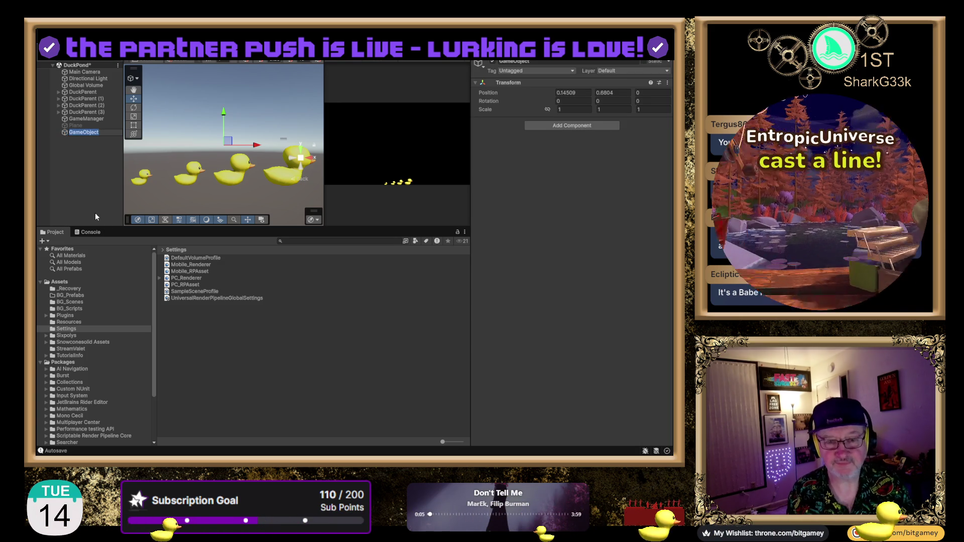
pyautogui.write('DuckContro')
pyautogui.press('BackSpace')
pyautogui.press('BackSpace')
pyautogui.press('BackSpace')
pyautogui.press('BackSpace')
pyautogui.press('BackSpace')
pyautogui.write('Spawner')
pyautogui.press('Return')
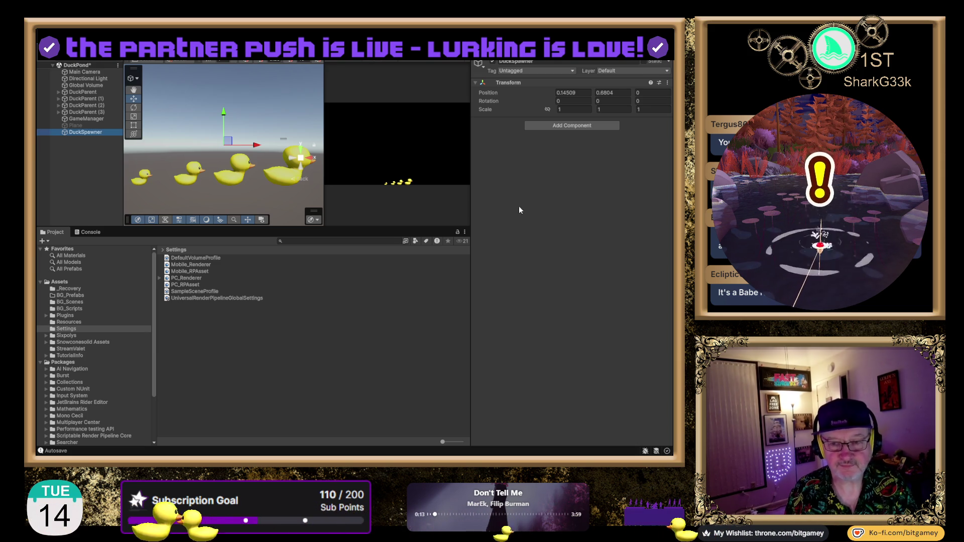
pyautogui.click(567, 137)
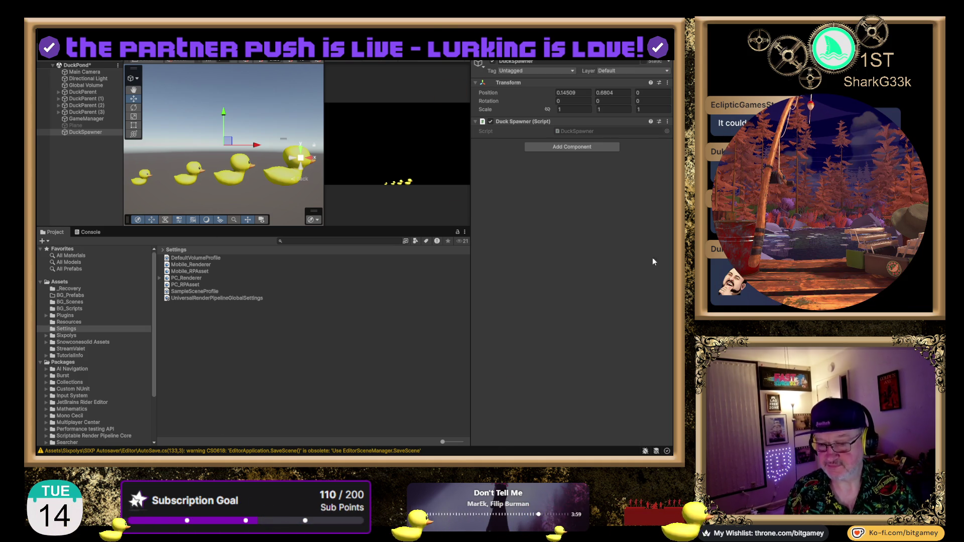
# Locate the DuckSpawner script asset from the Duck Spawner component's Script field.
pyautogui.click(584, 131)
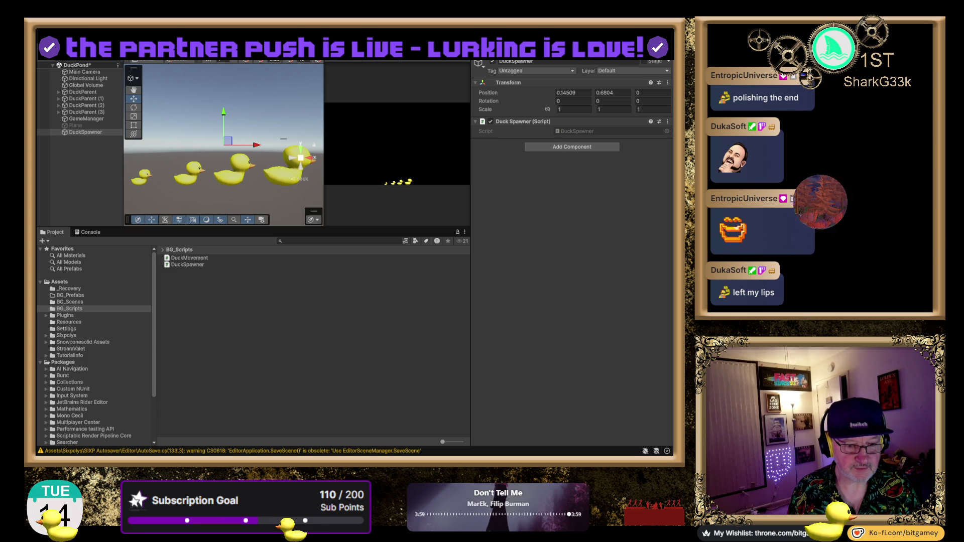
# Switch to Visual Studio with DuckSpawner.cs open for editing.
pyautogui.hotkey('alt', 'Tab')
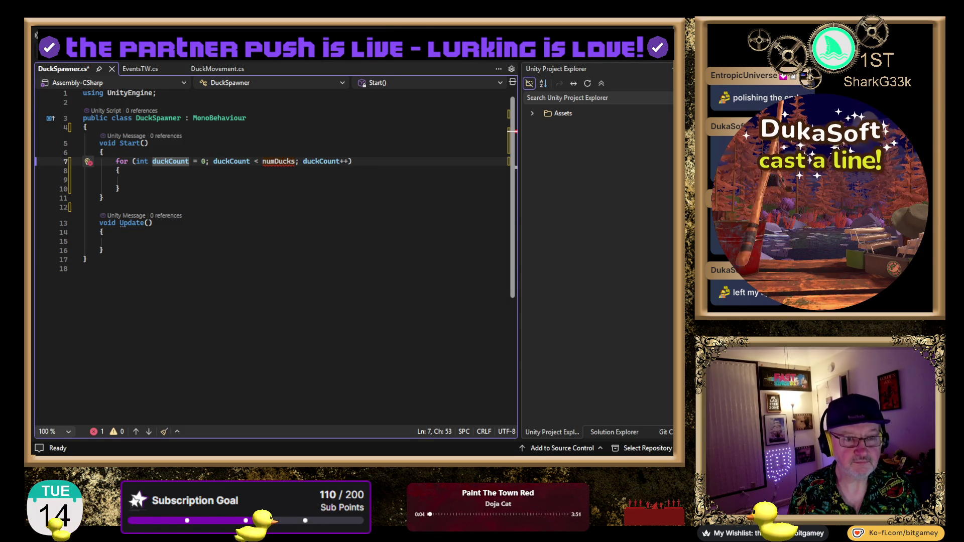
# Declare 'int numDucks = 50;' at the top of the DuckSpawner class.
pyautogui.click(336, 160)
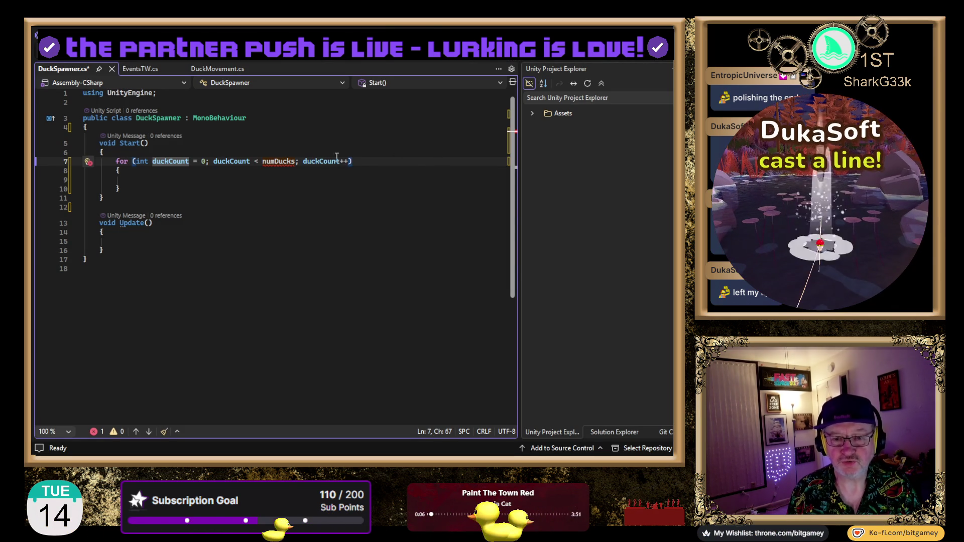
pyautogui.click(248, 125)
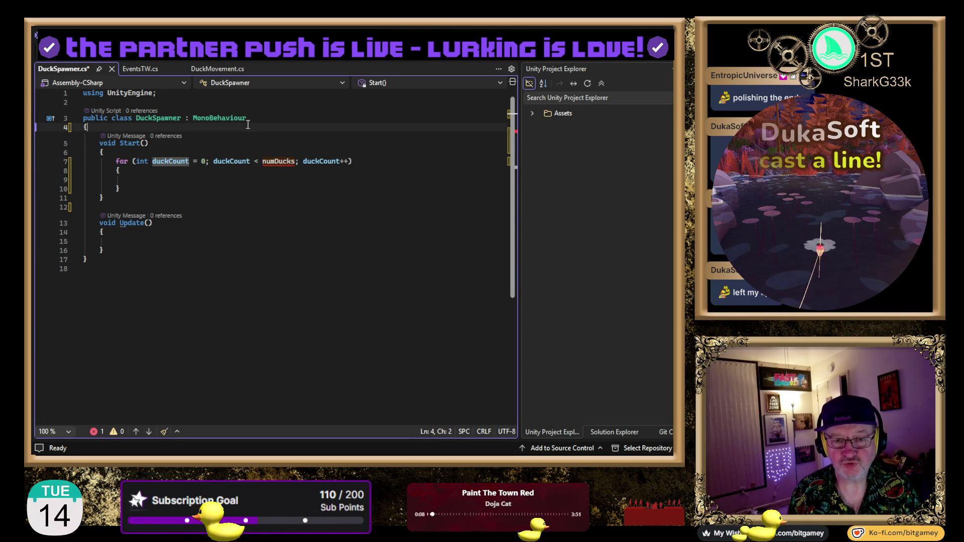
pyautogui.press('Return')
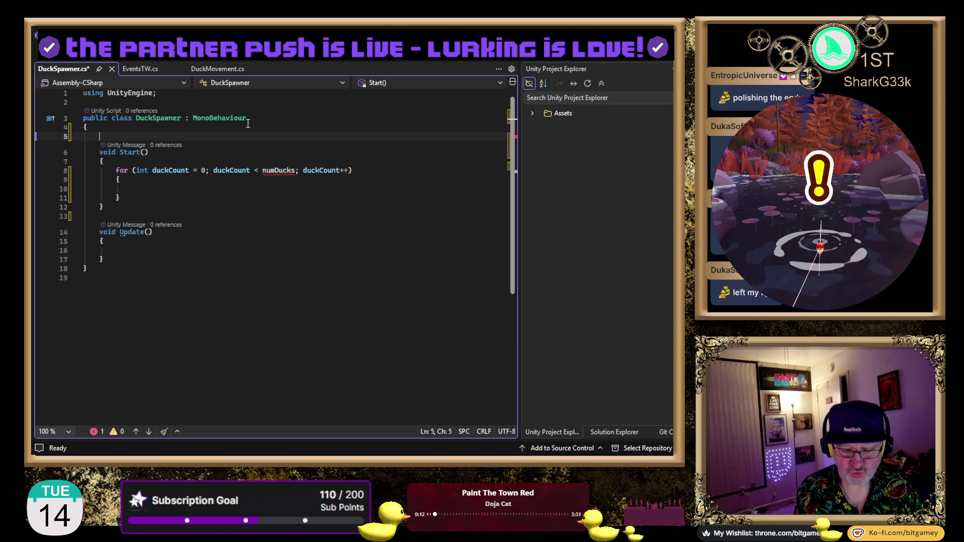
pyautogui.write('int numD')
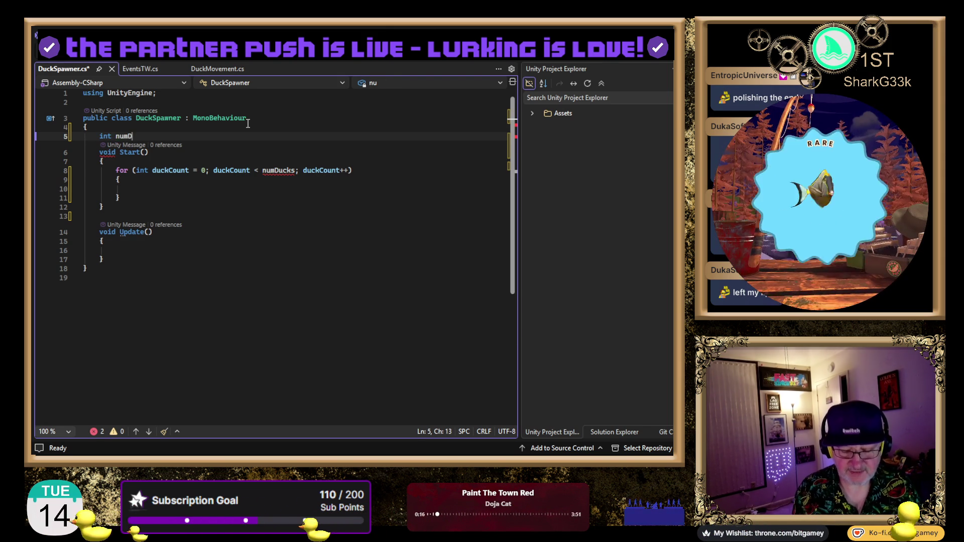
pyautogui.write('ucks = 50;')
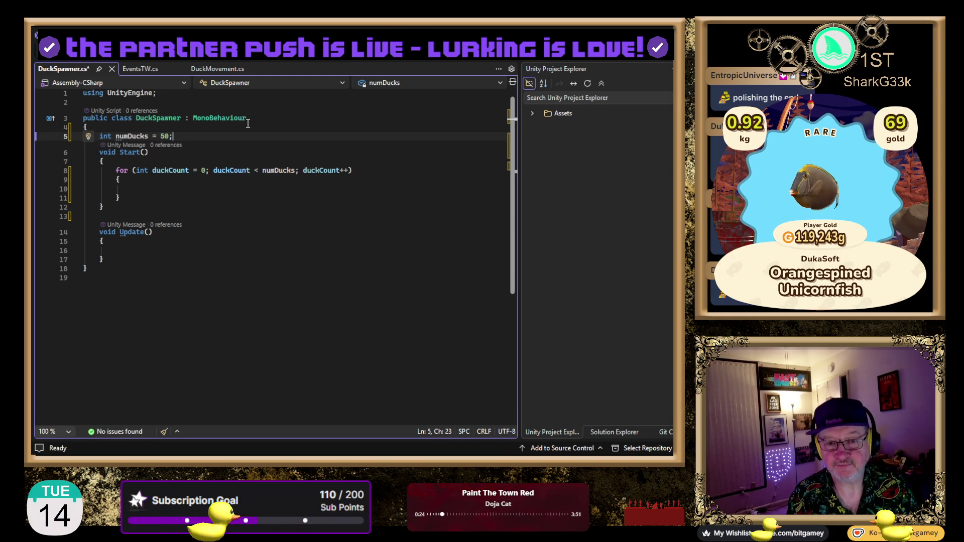
# Start an Instantiate call on the empty line inside the for loop.
pyautogui.press('Down')
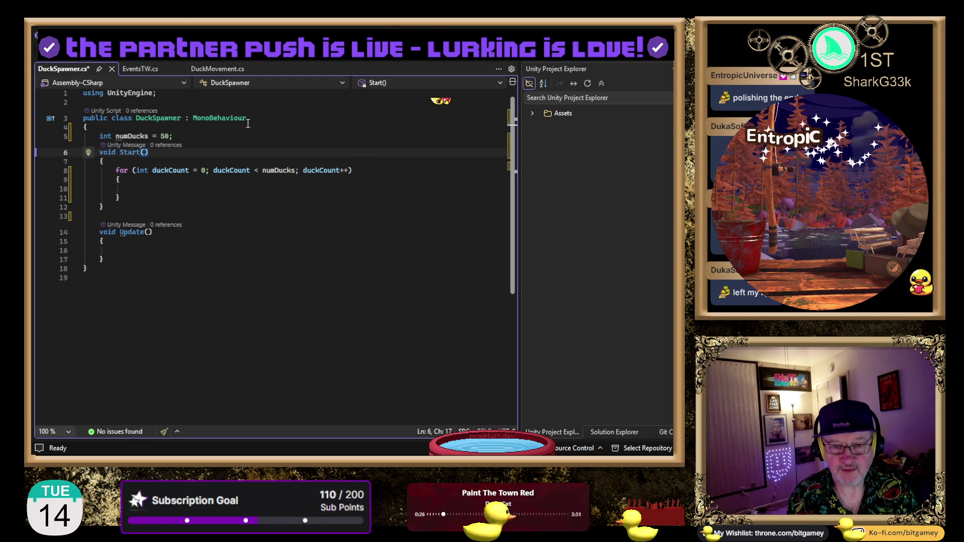
pyautogui.press('Down')
pyautogui.press('Down')
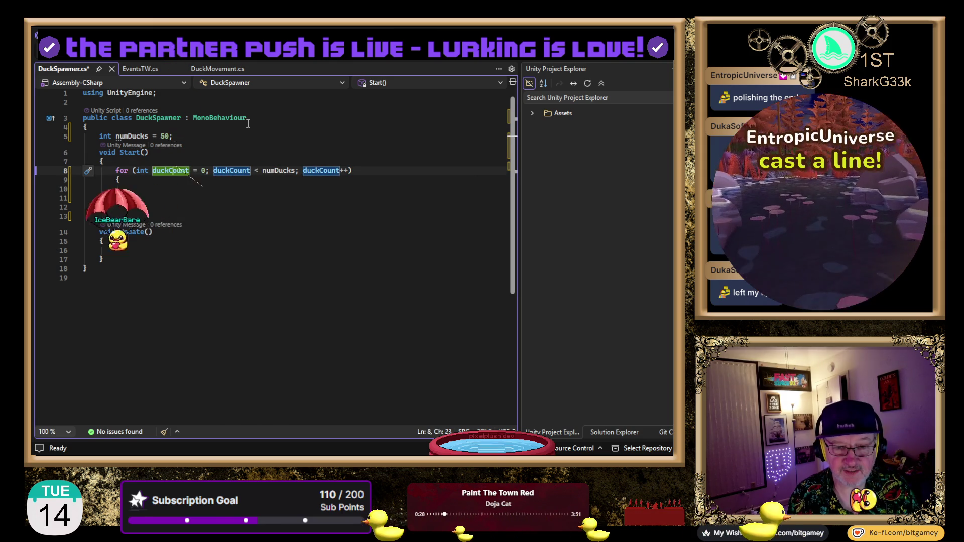
pyautogui.press('Right')
pyautogui.press('Right')
pyautogui.press('Right')
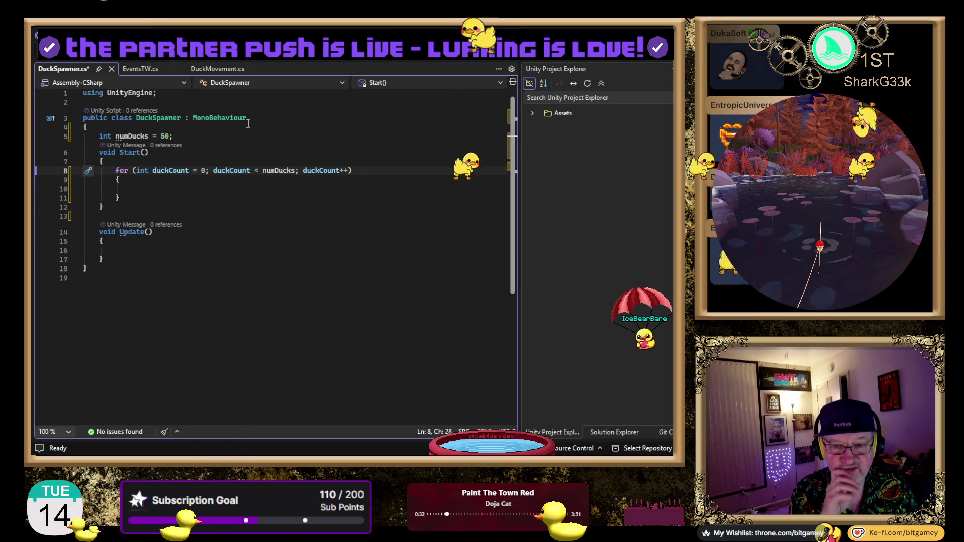
pyautogui.press('Right')
pyautogui.press('Right')
pyautogui.press('Right')
pyautogui.press('Right')
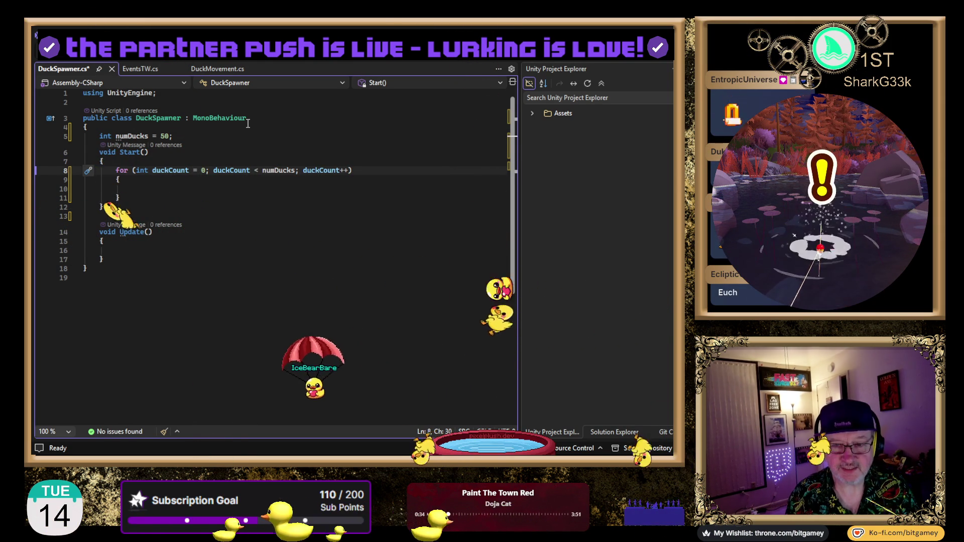
pyautogui.press('Down')
pyautogui.press('Down')
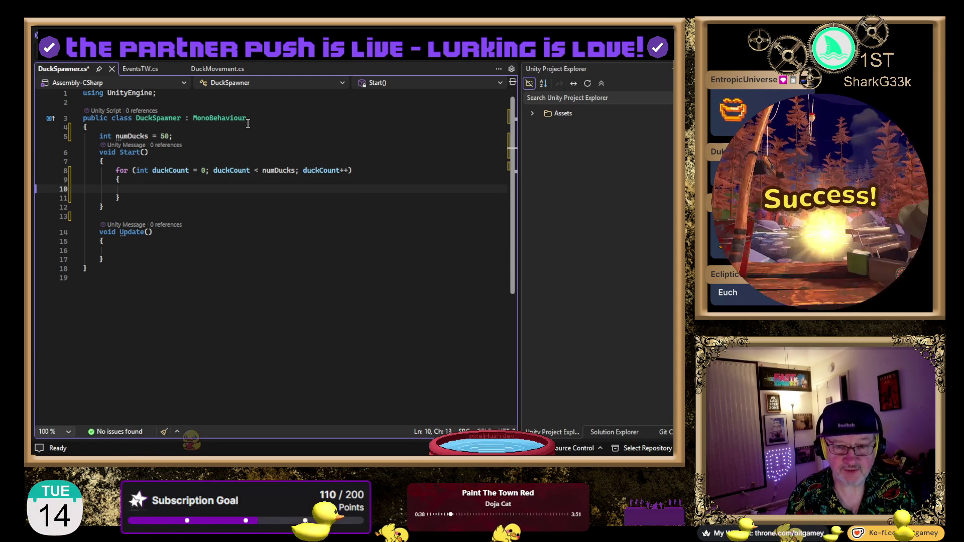
pyautogui.write('Instantiate')
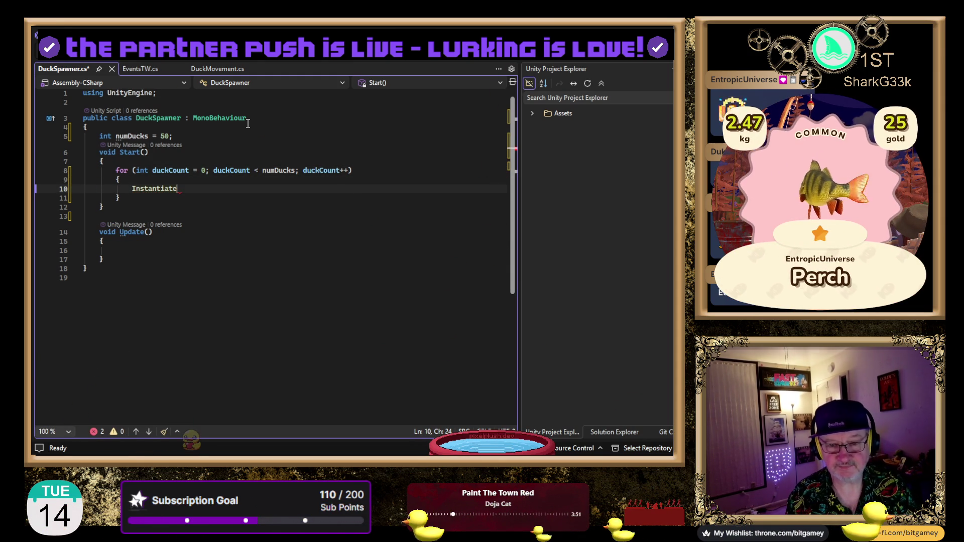
# Make numDucks private and add 'public GameObject duckPrefab;' above it.
pyautogui.press('Up')
pyautogui.press('Up')
pyautogui.press('Up')
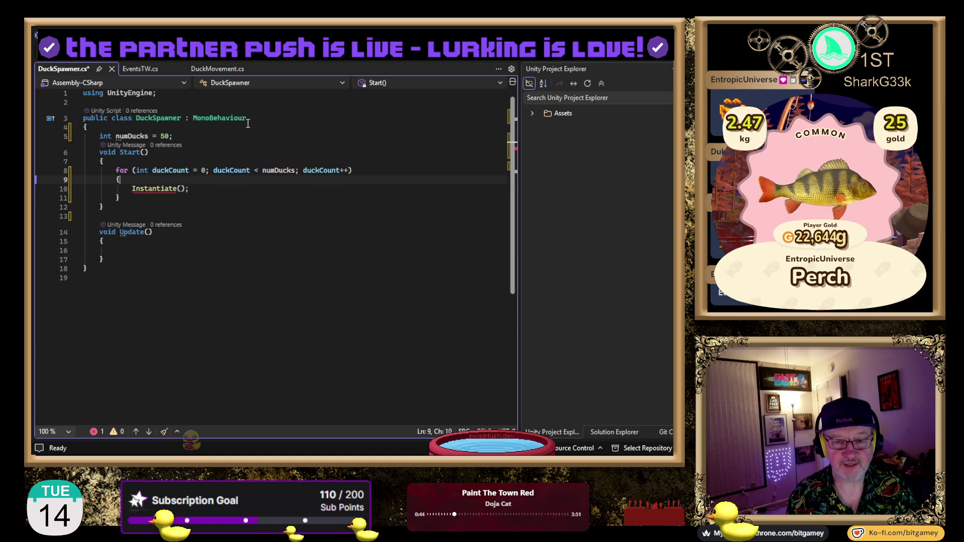
pyautogui.press('Return')
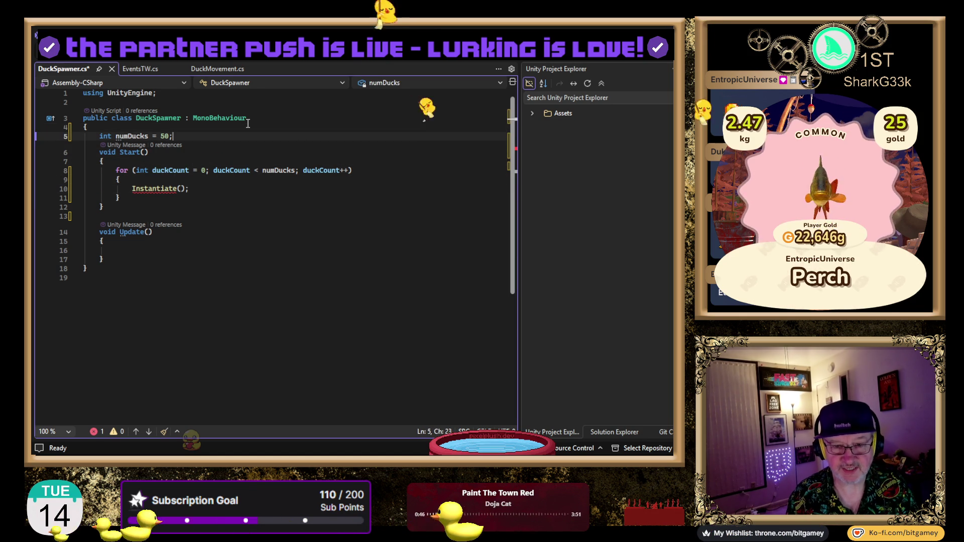
pyautogui.press('Down')
pyautogui.write('privat')
pyautogui.write('e')
pyautogui.press('Up')
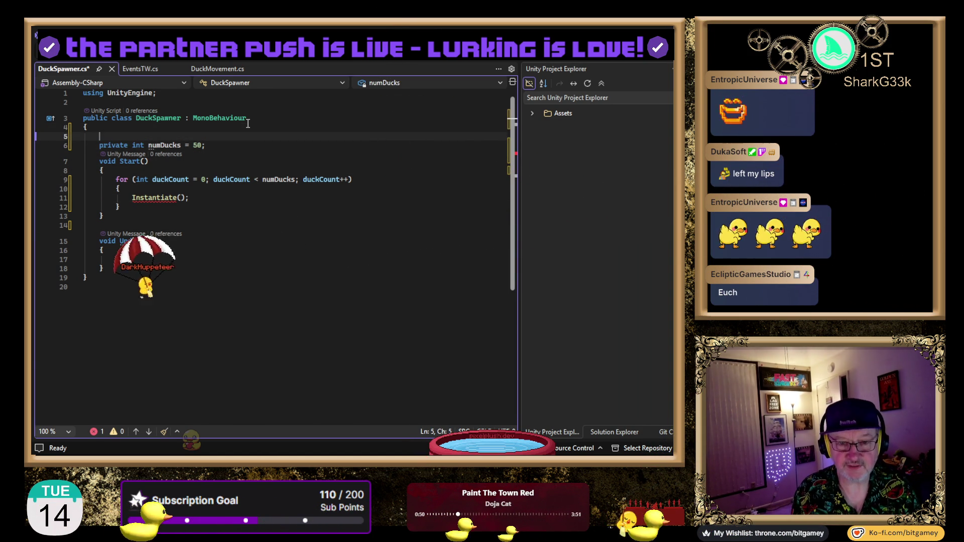
pyautogui.write('public Gam')
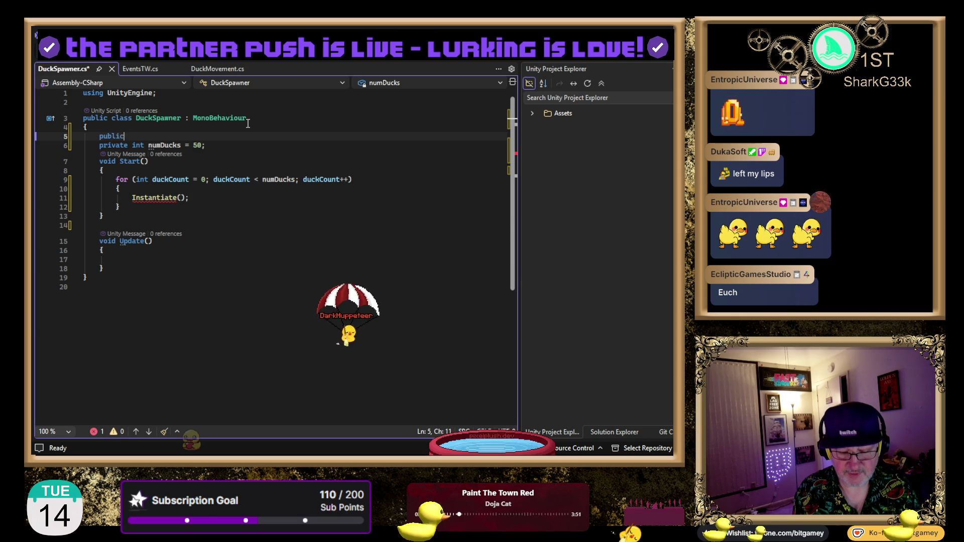
pyautogui.write('eObject ')
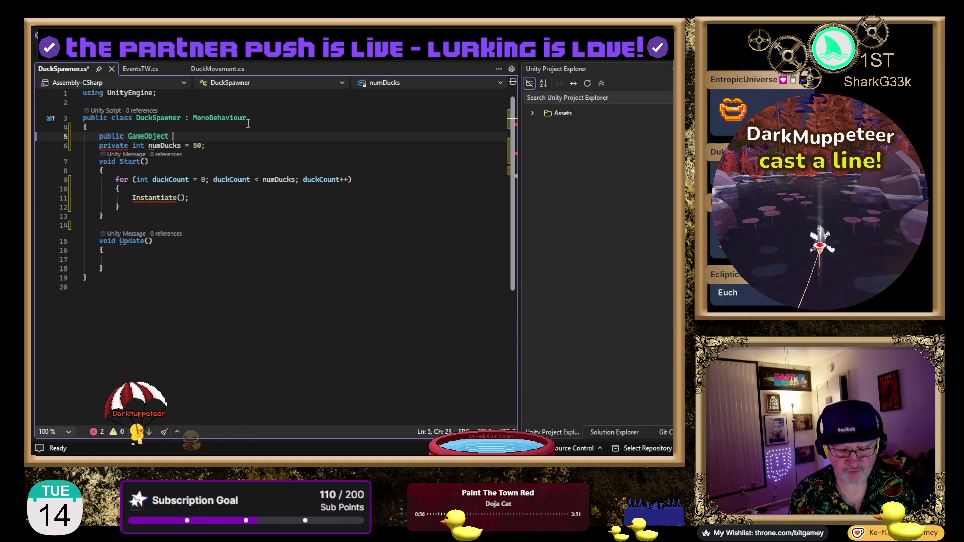
pyautogui.write('duckPrefab;')
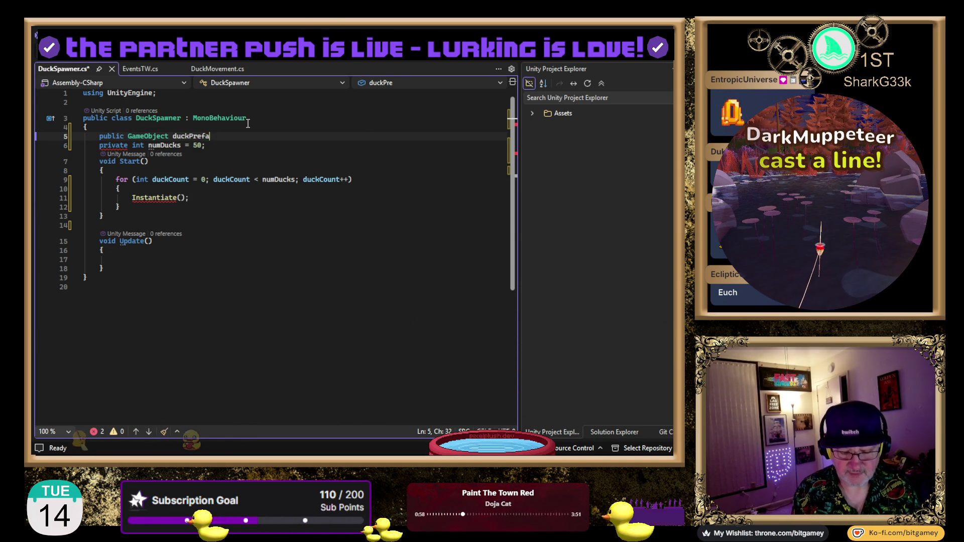
pyautogui.press('Return')
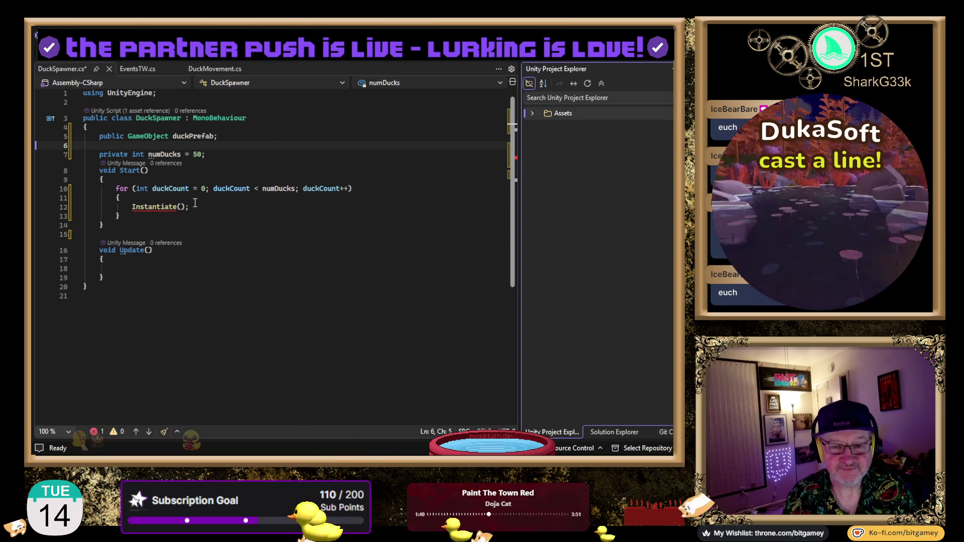
# Copy the duckPrefab name into the Instantiate call's parentheses.
pyautogui.doubleClick(193, 136)
pyautogui.hotkey('ctrl', 'c')
pyautogui.click(178, 207)
pyautogui.hotkey('ctrl', 'v')
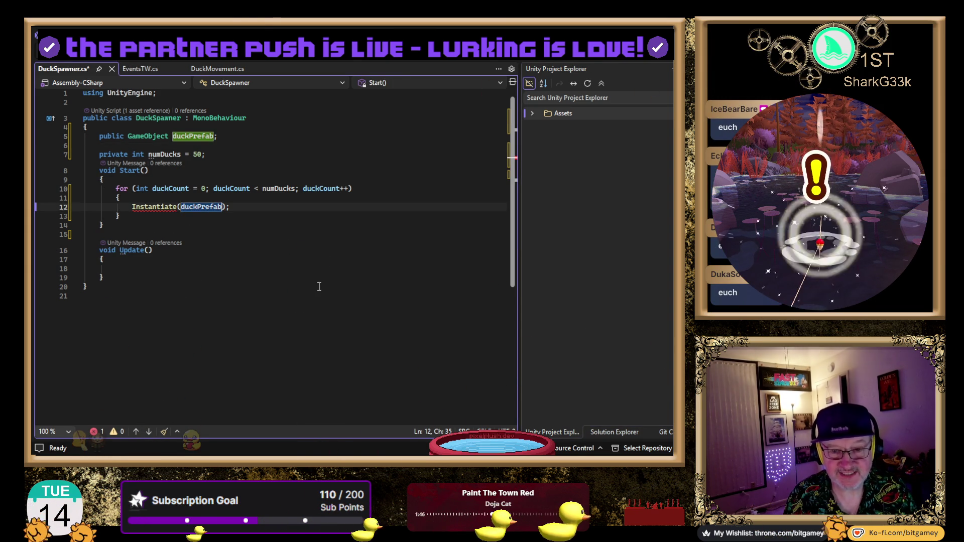
pyautogui.press('End')
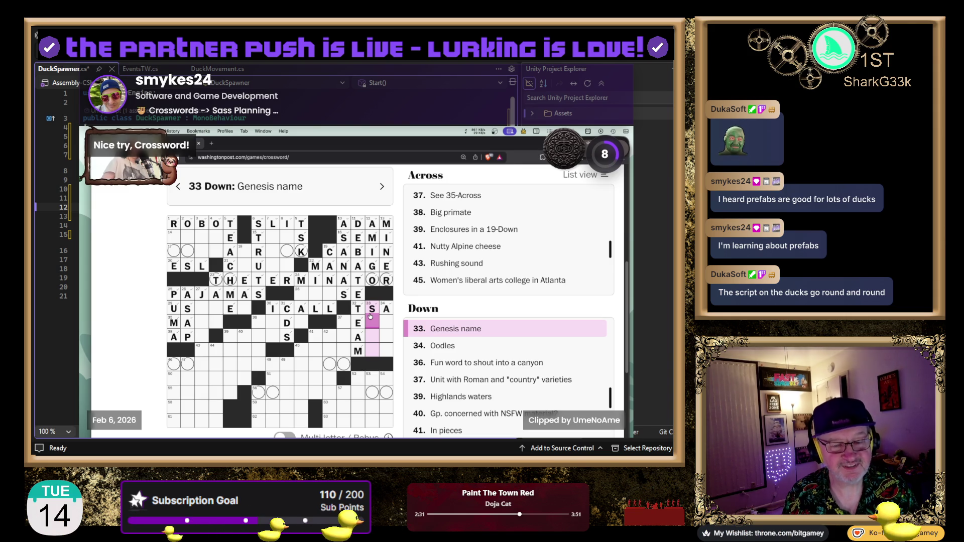
# Save DuckSpawner.cs and return to the Unity Editor to recompile.
pyautogui.write('EGA')
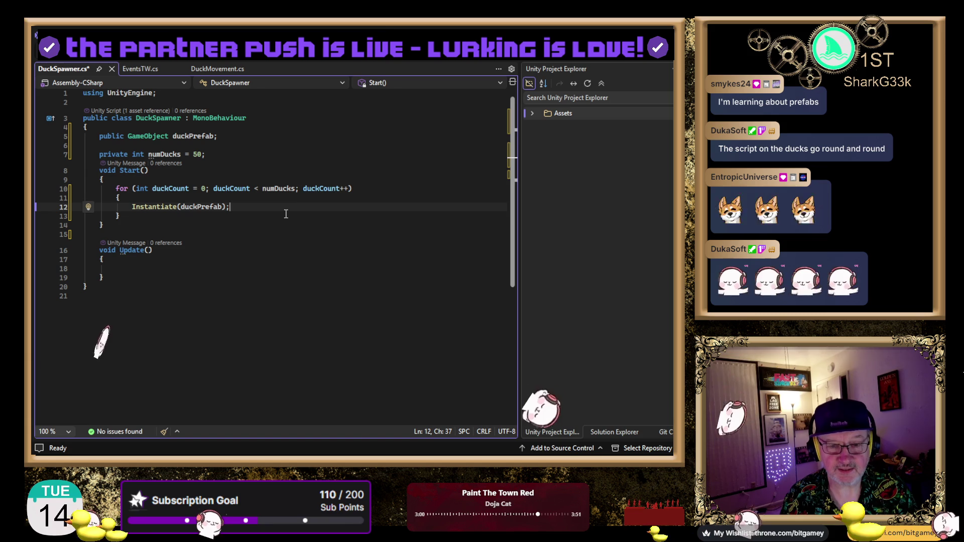
pyautogui.hotkey('ctrl', 's')
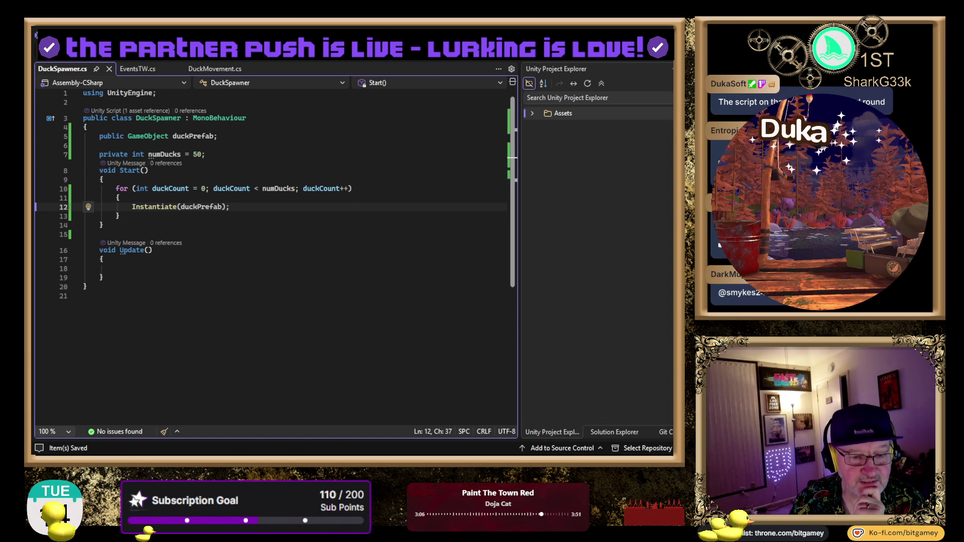
pyautogui.hotkey('alt', 'Tab')
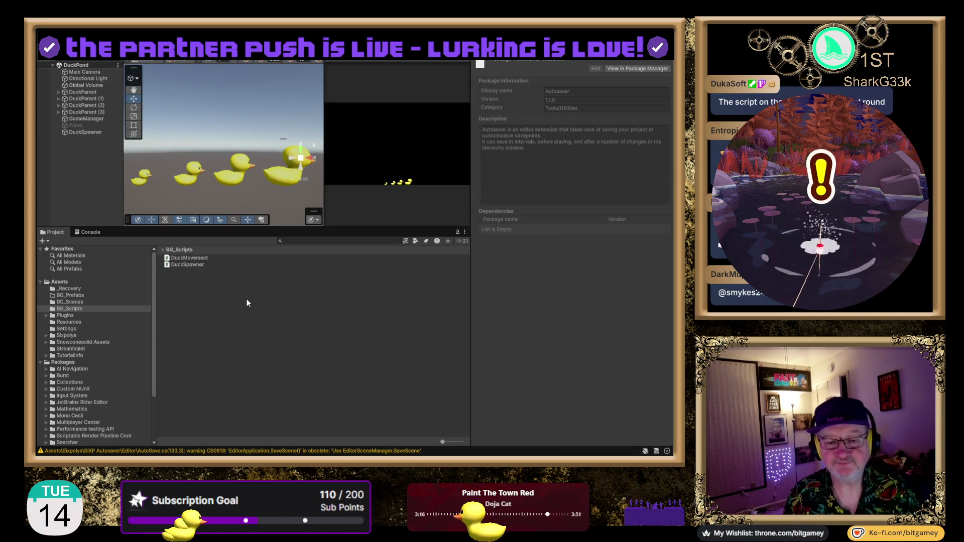
# Delete DuckParent (3) and the original DuckParent from the DuckPond scene, leaving DuckParent (1) selected.
pyautogui.click(70, 295)
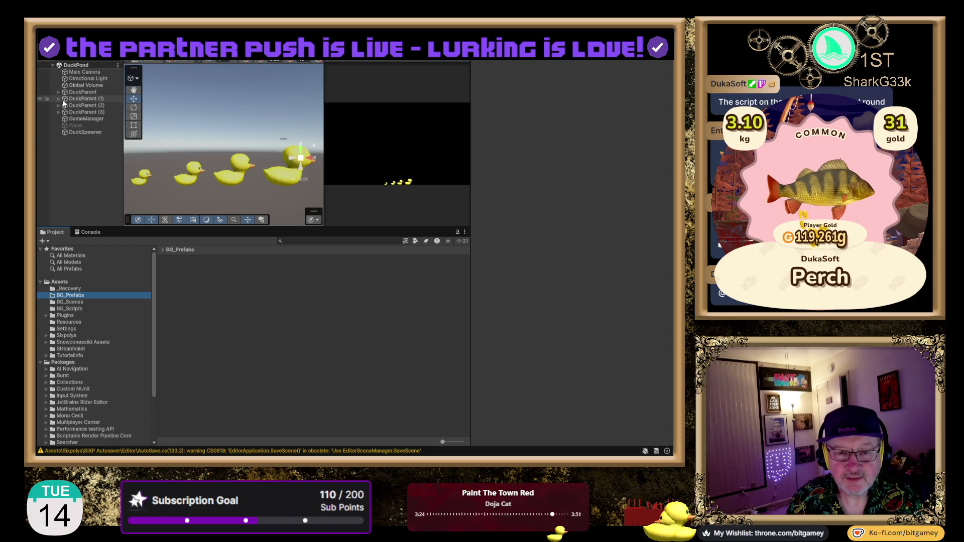
pyautogui.click(88, 113)
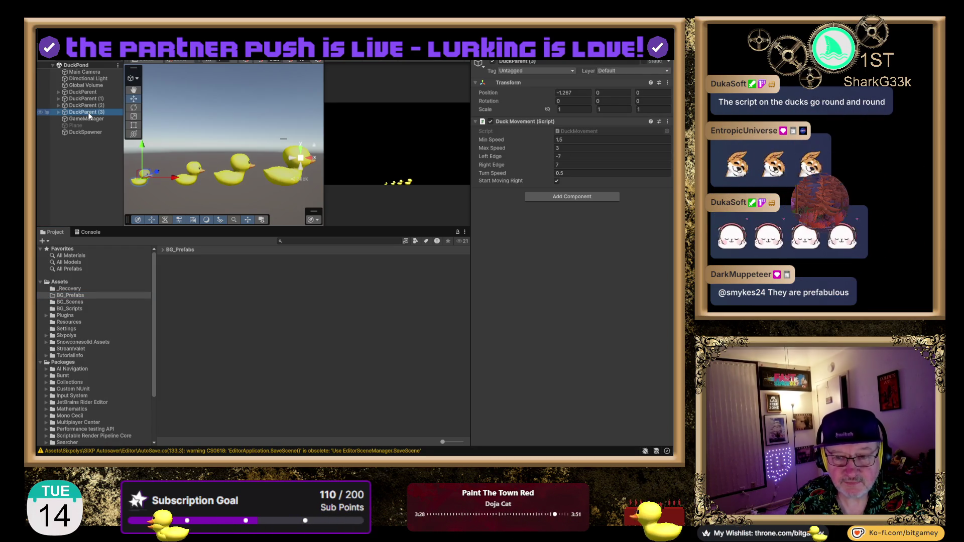
pyautogui.press('Delete')
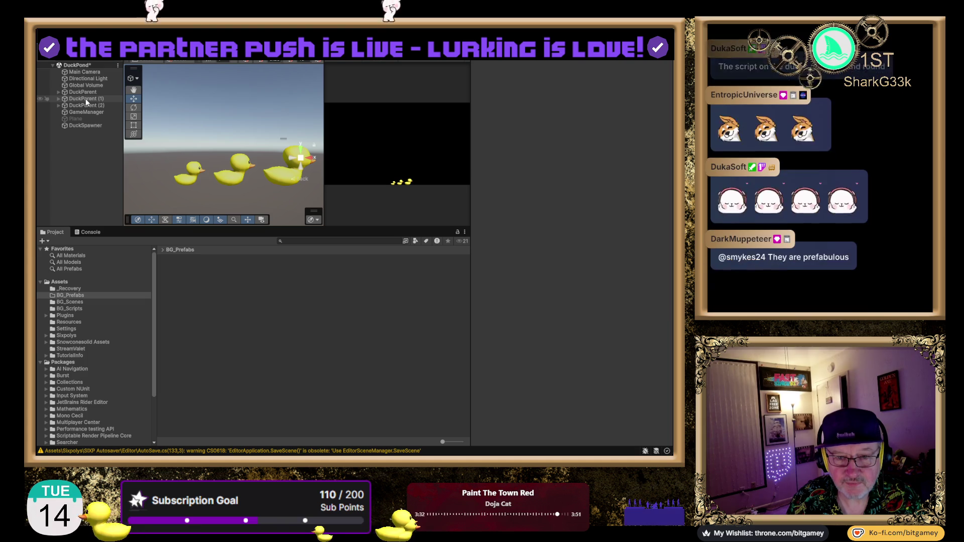
pyautogui.click(86, 92)
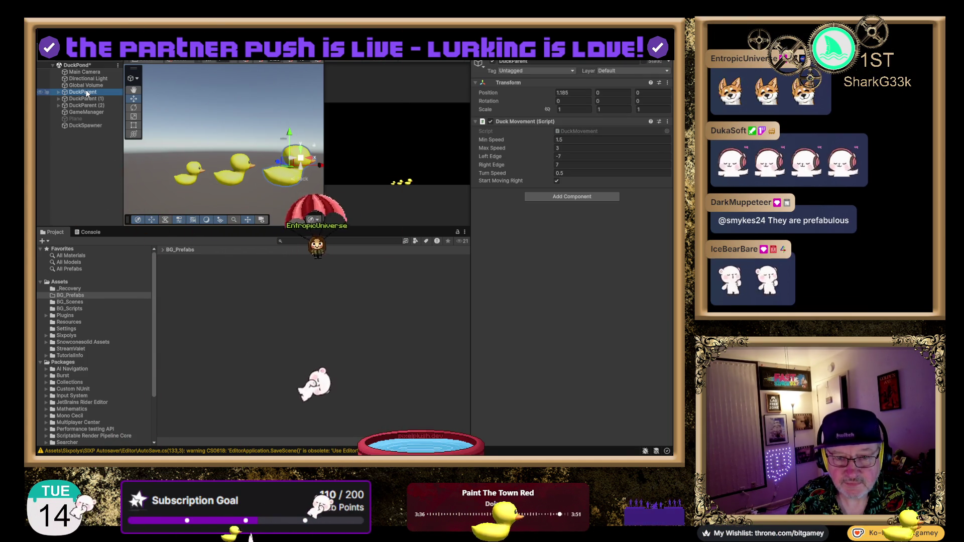
pyautogui.press('Delete')
pyautogui.click(86, 99)
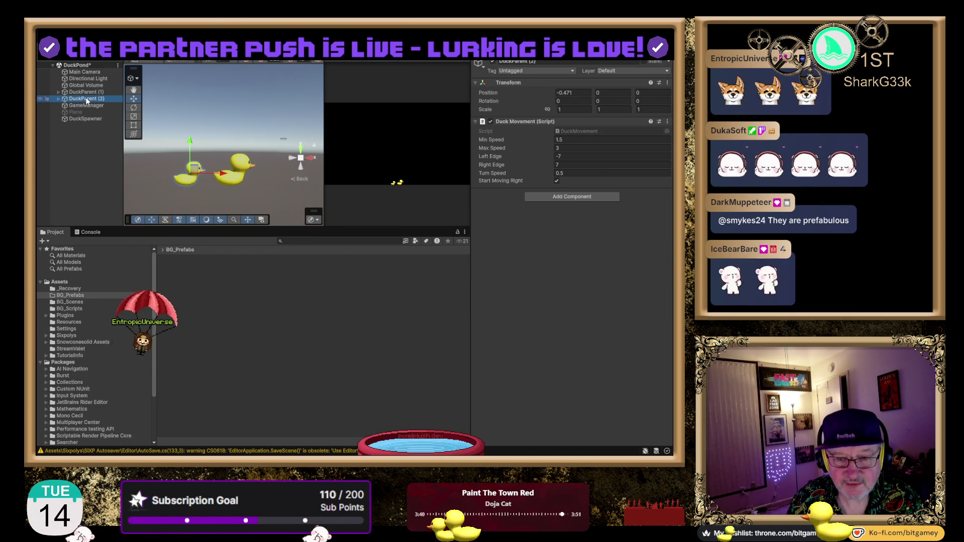
pyautogui.click(88, 93)
# Deactivate DuckParent (1), rename DuckParent (2) to DuckParent, and save it as a BG_Prefabs prefab.
pyautogui.hotkey('alt', 'shift', 'a')
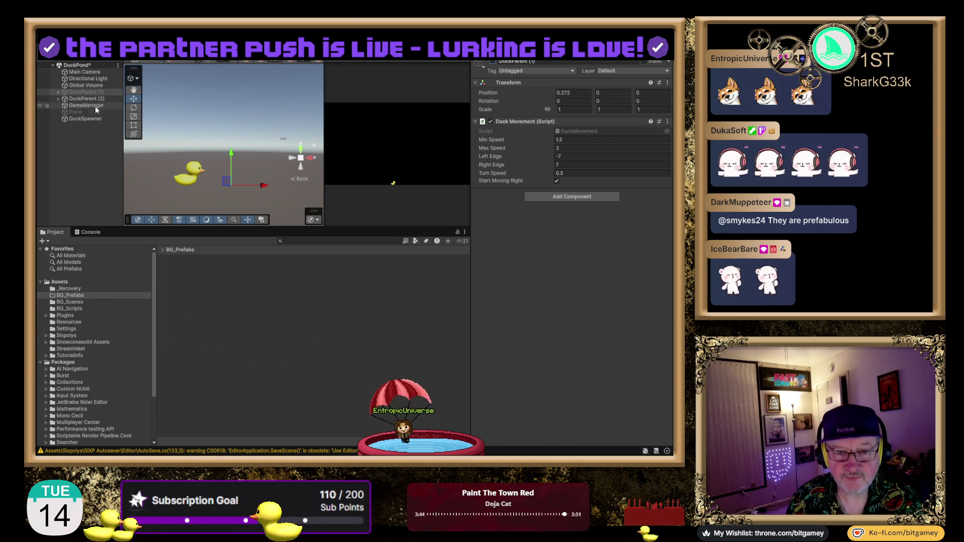
pyautogui.click(93, 100)
pyautogui.write('DuckParent')
pyautogui.press('Return')
pyautogui.moveTo(82, 99)
pyautogui.mouseDown()
pyautogui.moveTo(76, 120)
pyautogui.moveTo(131, 200)
pyautogui.moveTo(222, 300)
pyautogui.mouseUp()
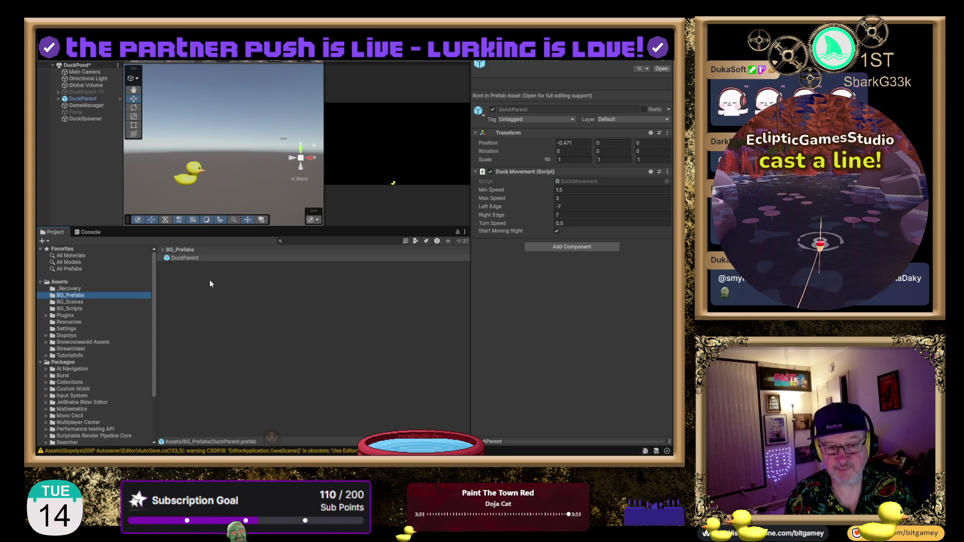
# Set DuckSpawner's Duck Prefab field to the DuckParent prefab and save the DuckPond scene.
pyautogui.click(82, 118)
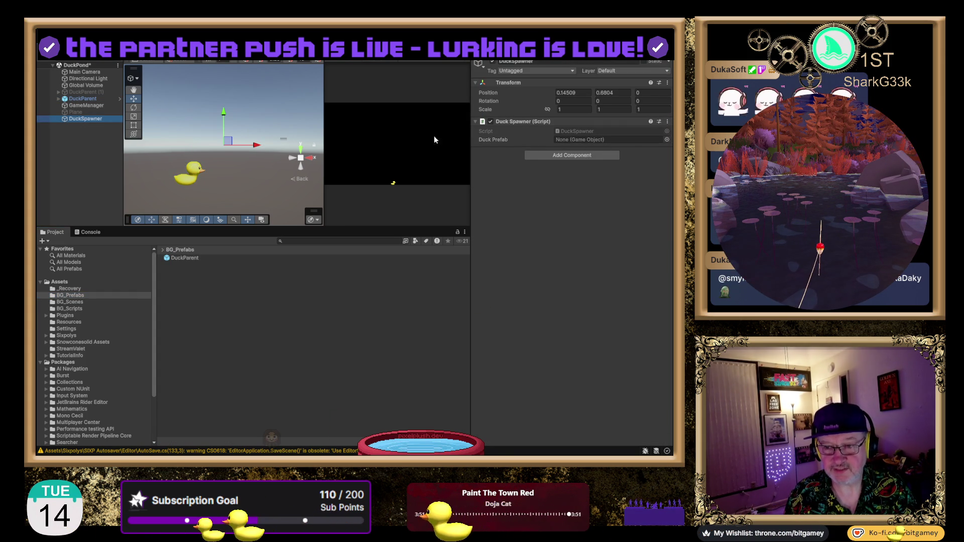
pyautogui.click(182, 258)
pyautogui.moveTo(181, 258); pyautogui.dragTo(579, 141)
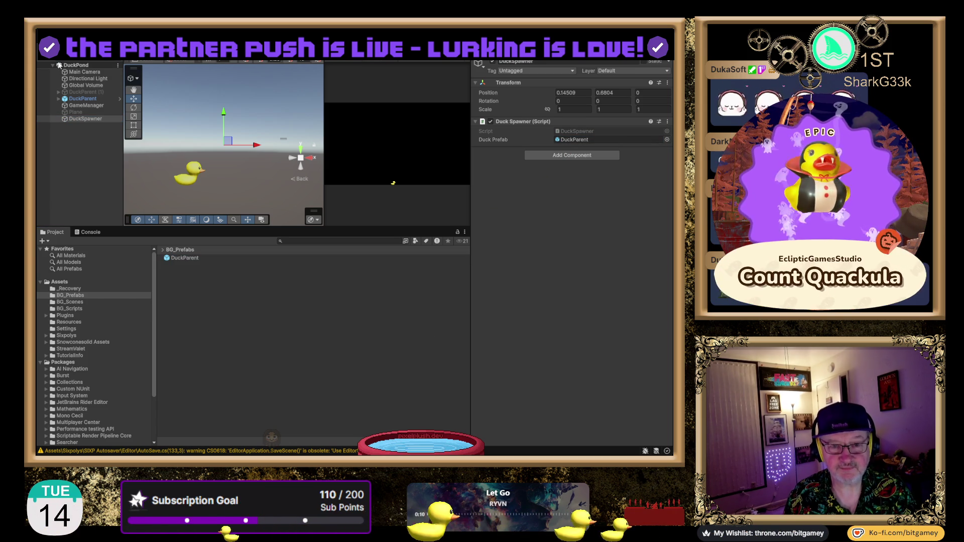
pyautogui.hotkey('ctrl', 's')
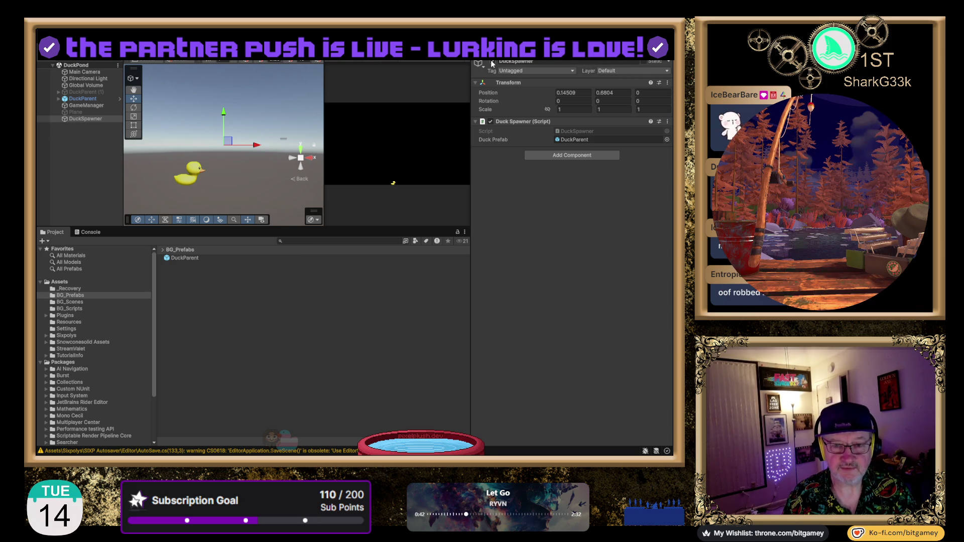
# Untick the active checkbox on the DuckParent scene object, then reselect DuckSpawner.
pyautogui.click(90, 100)
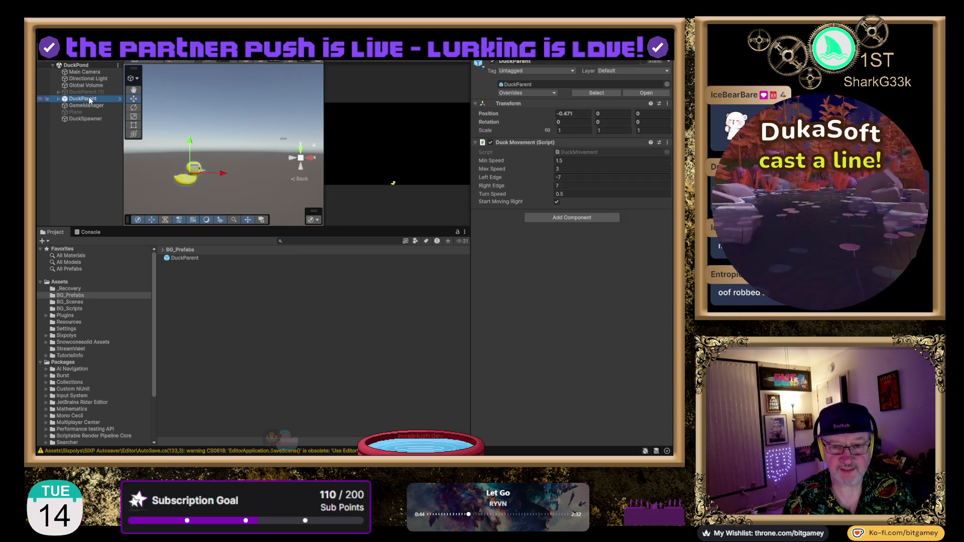
pyautogui.click(493, 63)
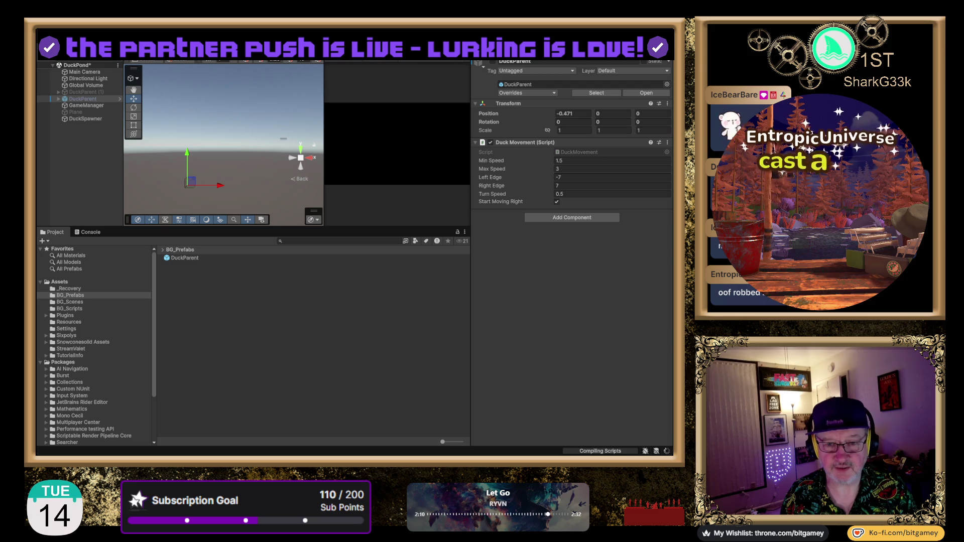
pyautogui.click(90, 119)
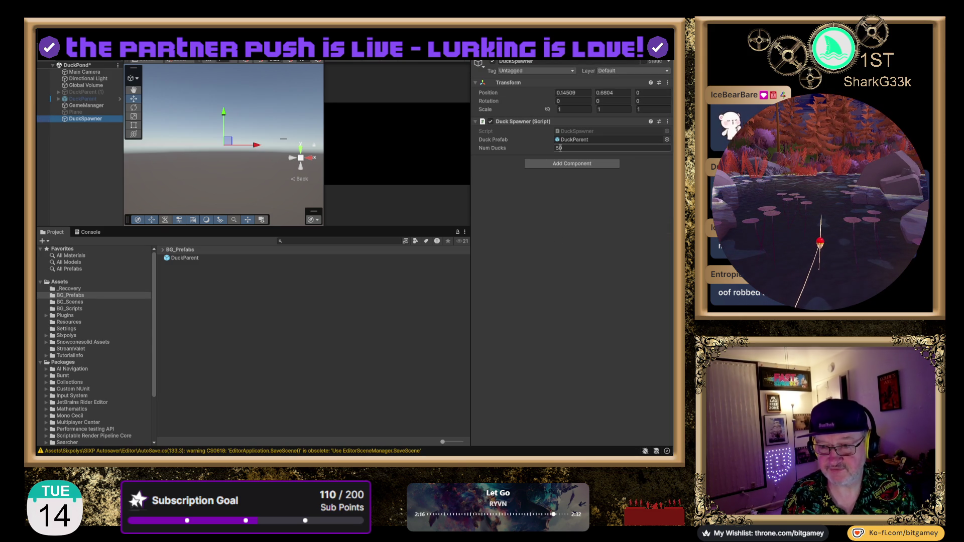
pyautogui.write('10')
# Confirm Num Ducks as 10 and enter Play mode to spawn ten ducks.
pyautogui.press('Return')
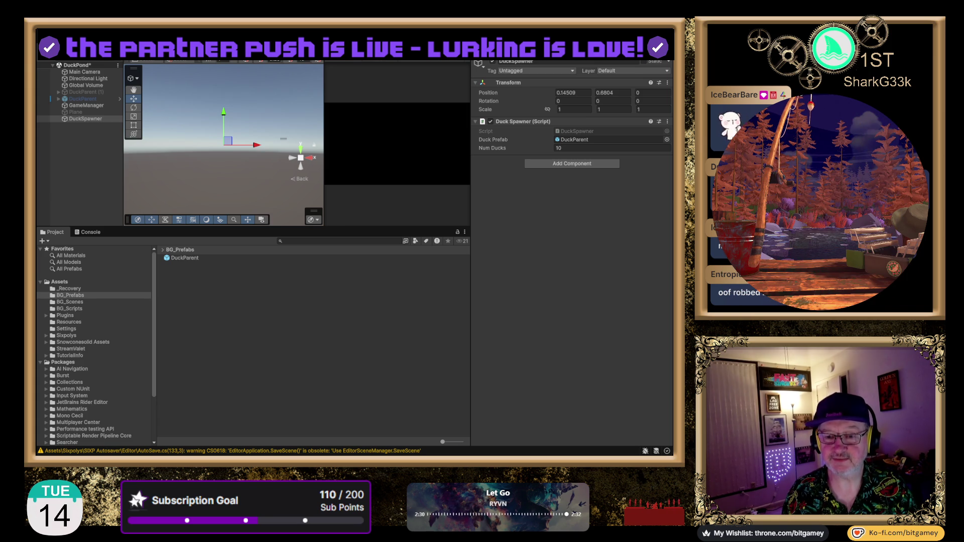
pyautogui.hotkey('ctrl', 'p')
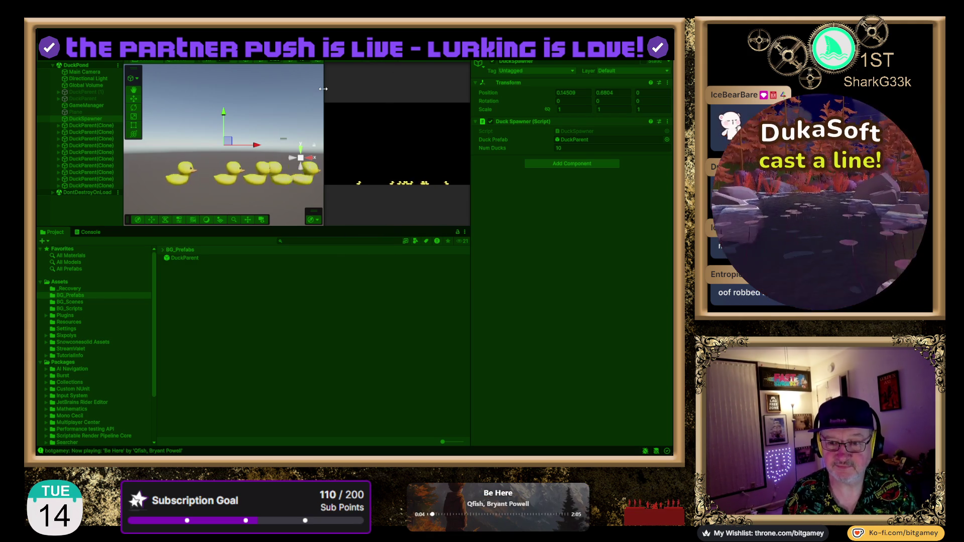
# Widen the Game view, stop play, change Num Ducks to 50, and play again.
pyautogui.moveTo(323, 88); pyautogui.dragTo(279, 108)
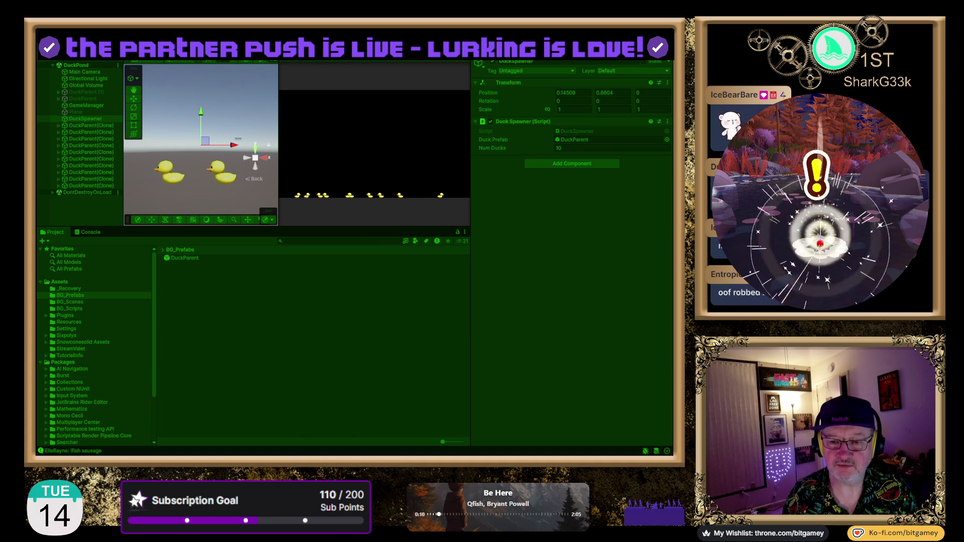
pyautogui.hotkey('ctrl', 'p')
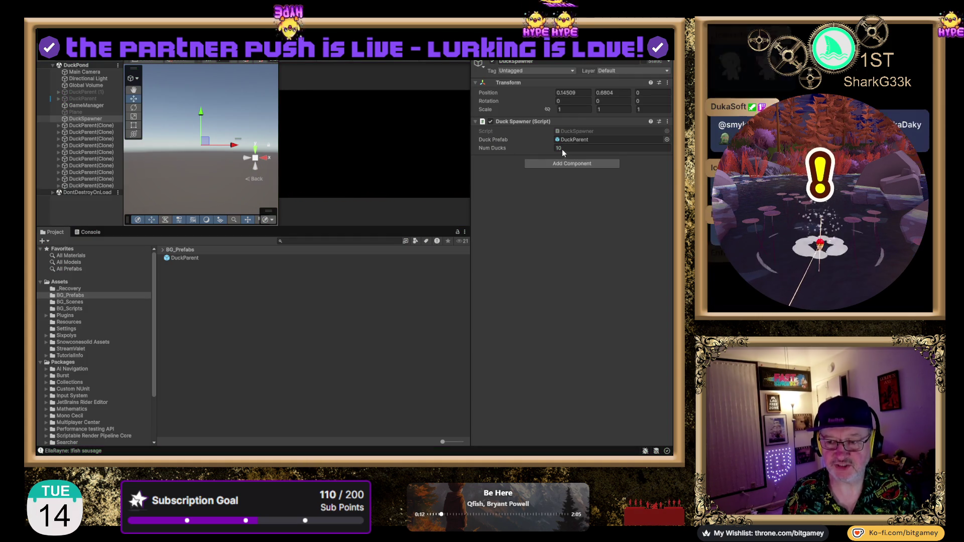
pyautogui.click(562, 149)
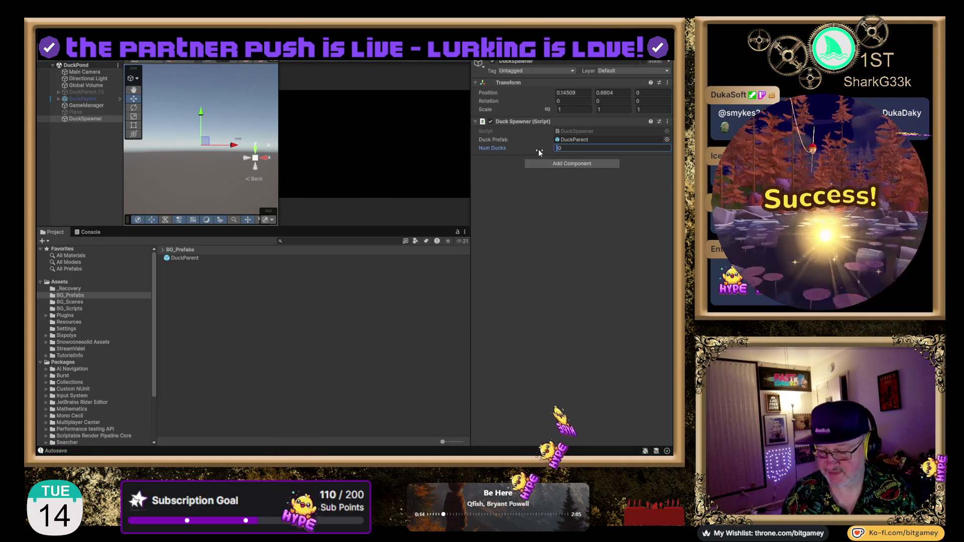
pyautogui.write('5')
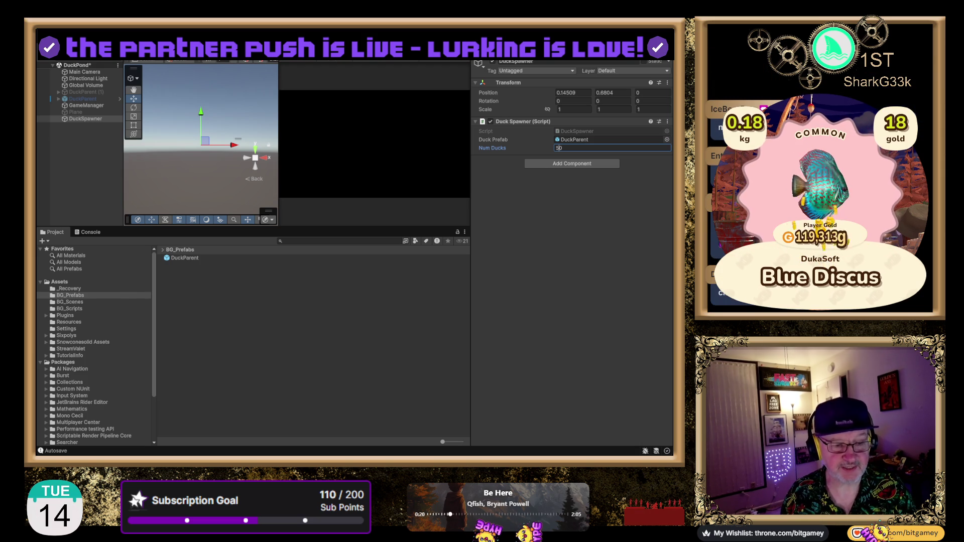
pyautogui.hotkey('ctrl', 'p')
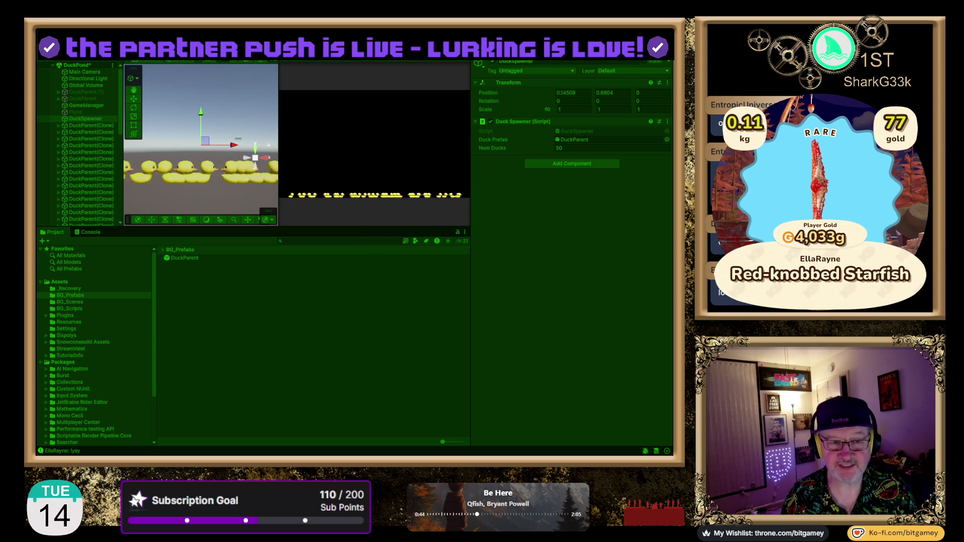
# Stop Play mode and switch to the browser showing the Twitch clip.
pyautogui.hotkey('ctrl', 'p')
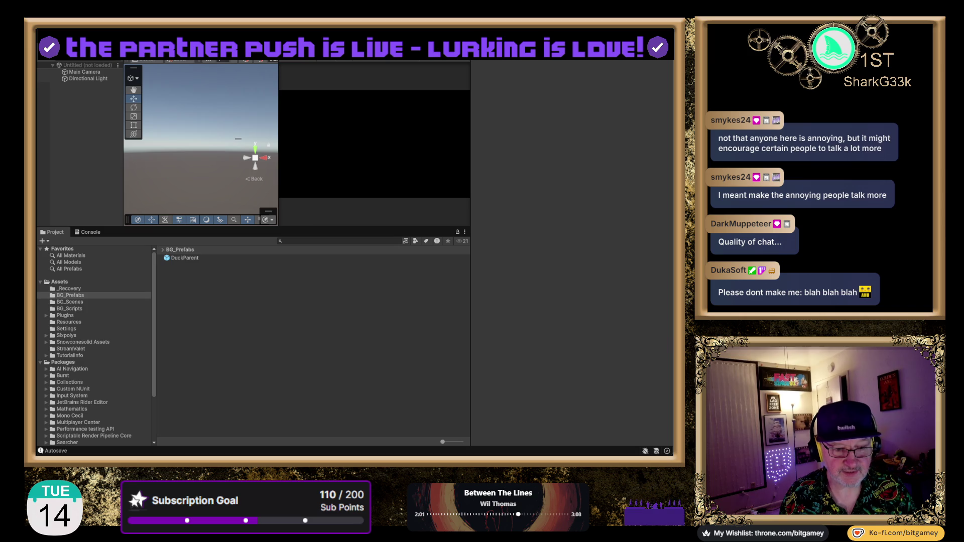
pyautogui.hotkey('alt', 'Tab')
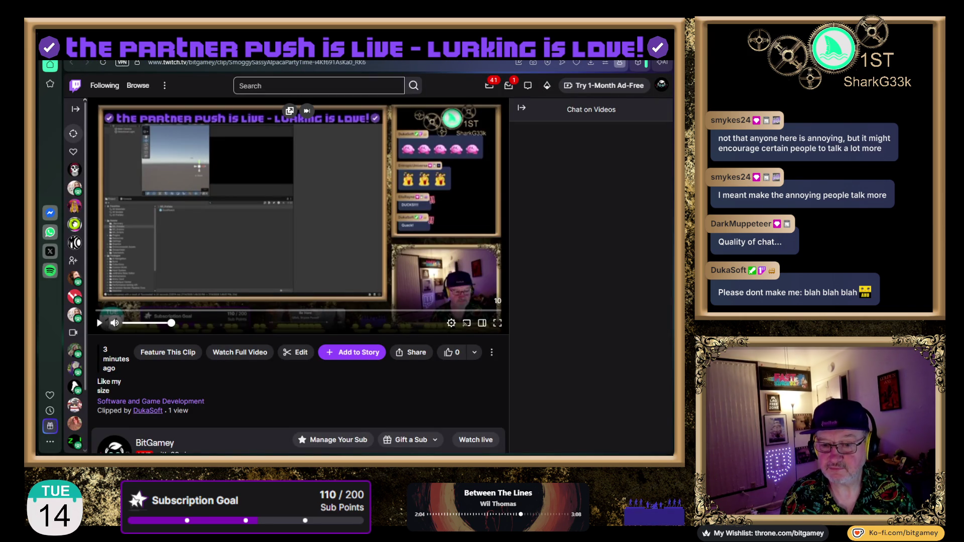
# Play the 'Like my size' Twitch clip.
pyautogui.click(99, 322)
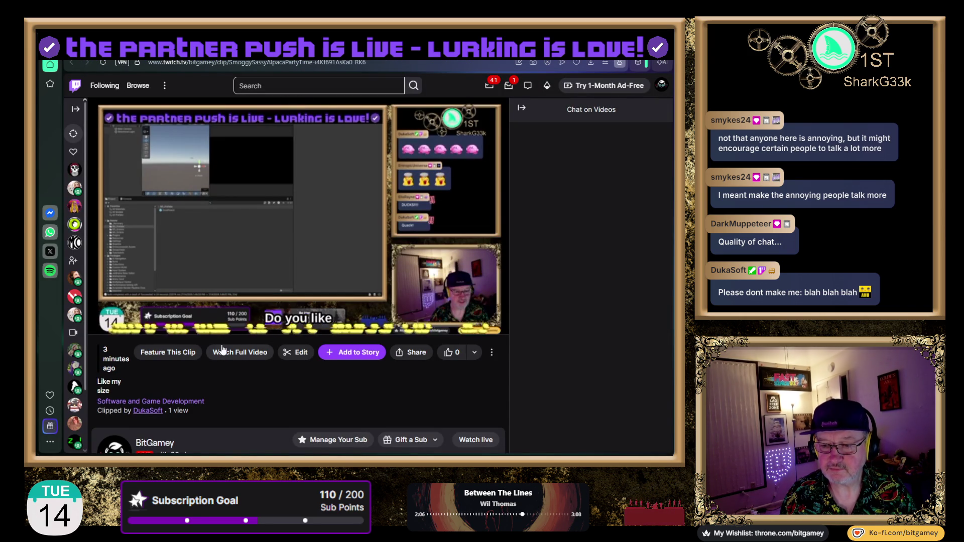
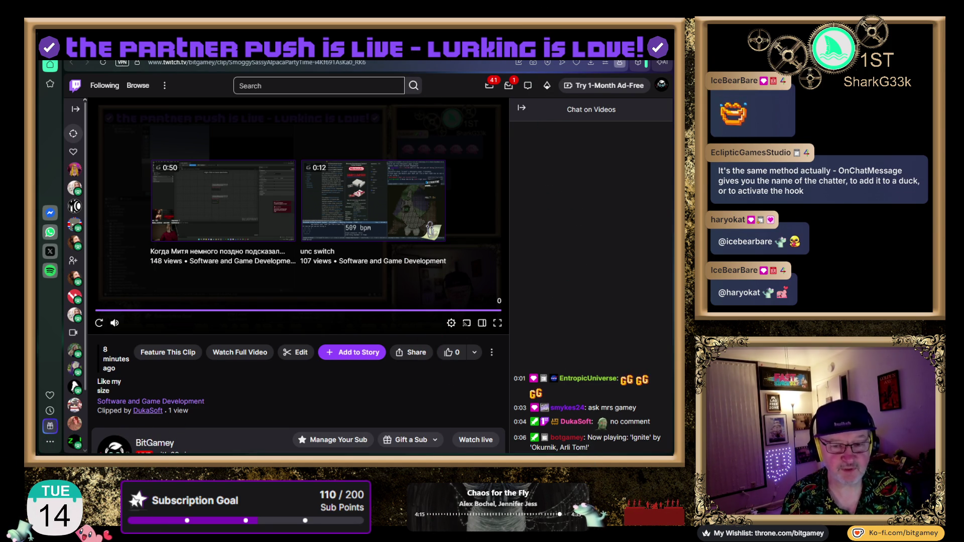
# Switch from the Twitch clip to the Kotaku Lego Donkey Kong article with Ctrl+Tab.
pyautogui.hotkey('ctrl', 'Tab')
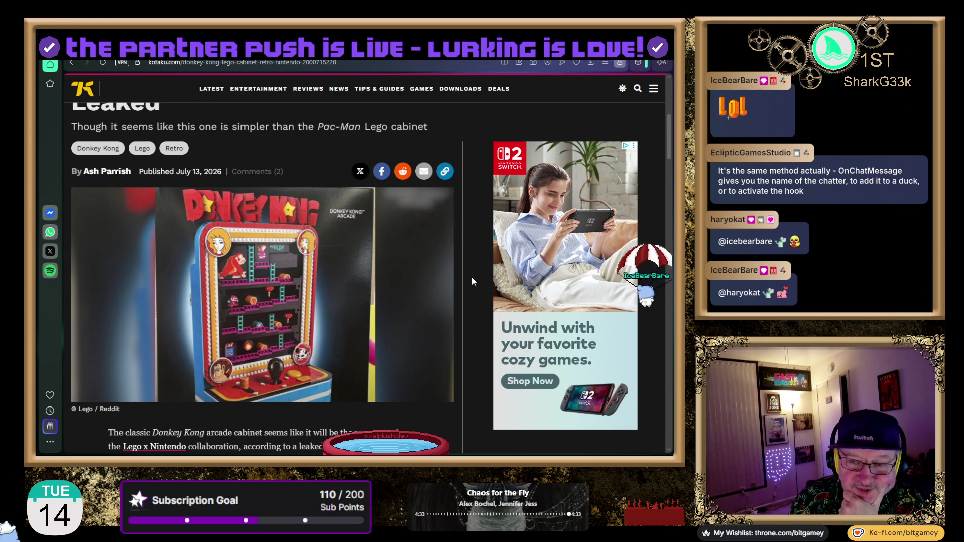
# Scroll the $200 Lego article up to its headline, then down into the opening paragraphs.
pyautogui.scroll(1, 472, 281)
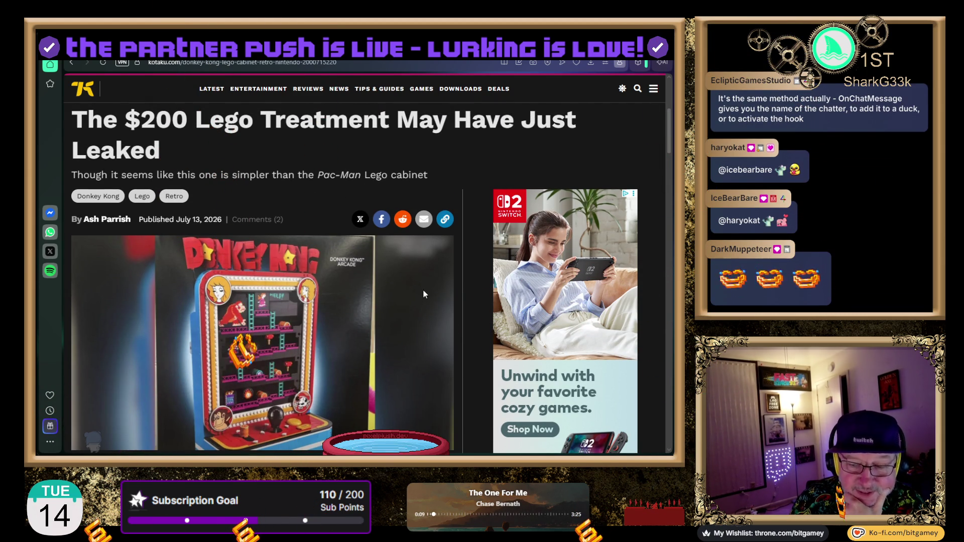
pyautogui.scroll(-2, 427, 291)
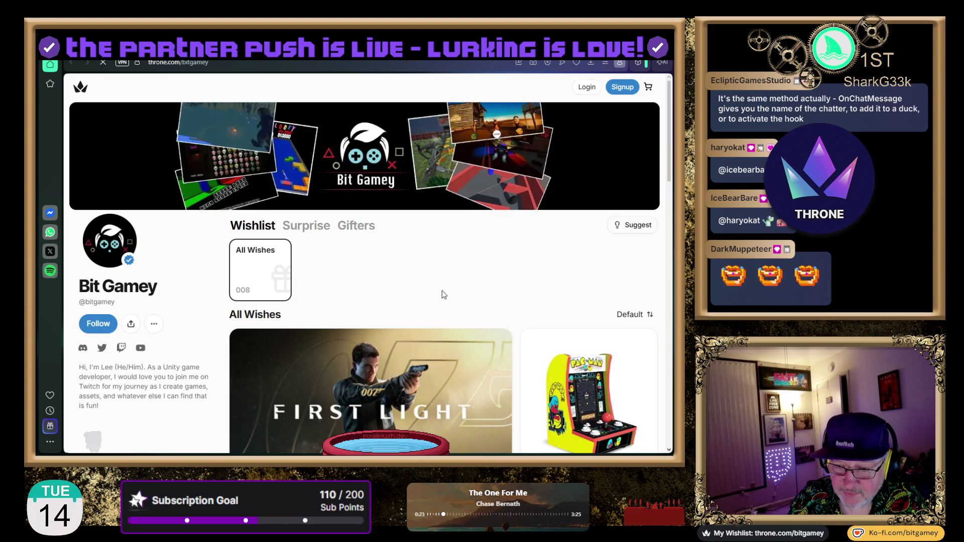
pyautogui.scroll(-3, 511, 294)
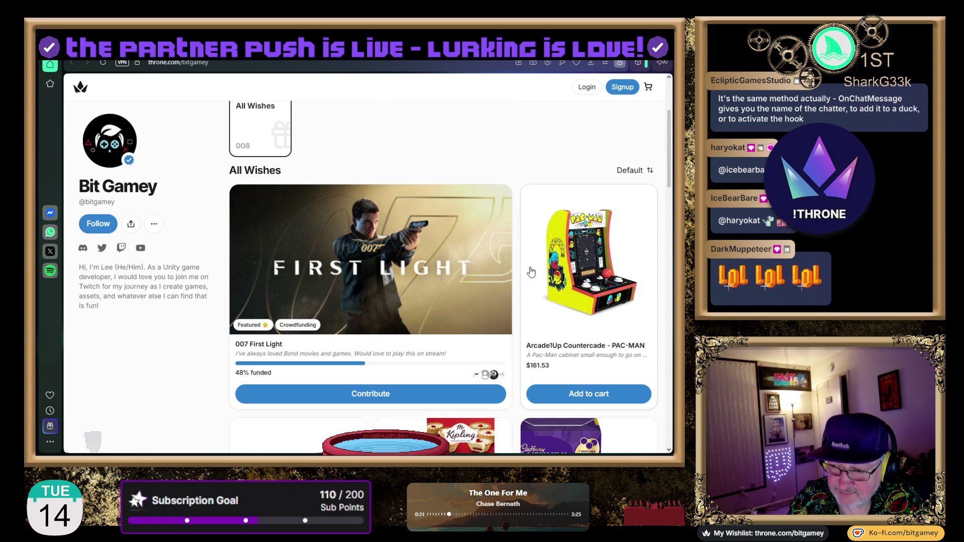
pyautogui.scroll(-2, 527, 264)
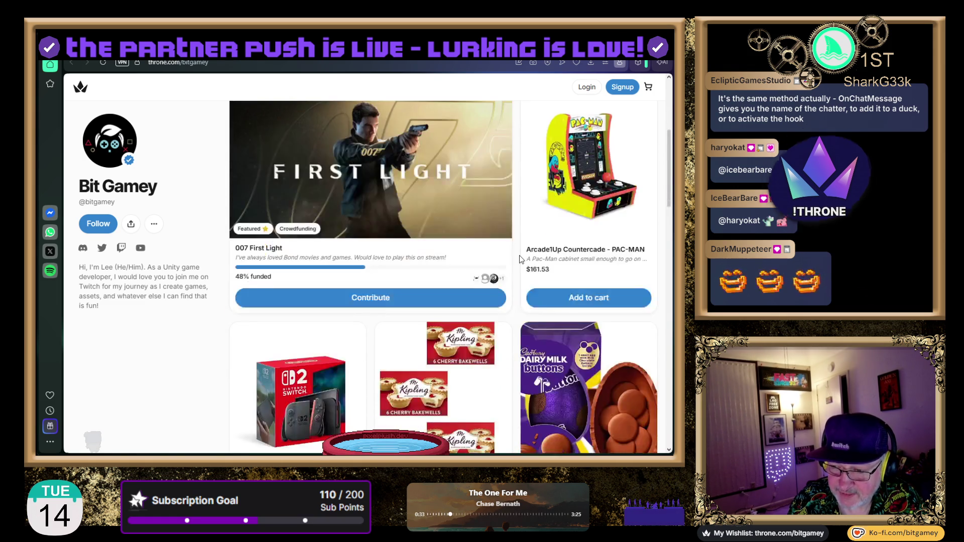
pyautogui.scroll(-6, 517, 263)
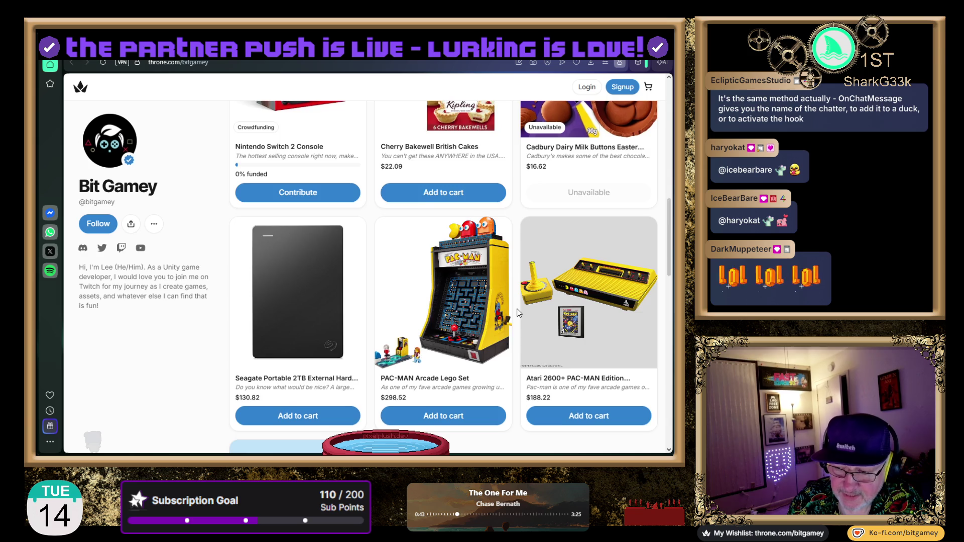
pyautogui.scroll(-3, 518, 313)
pyautogui.scroll(-2, 519, 313)
pyautogui.scroll(5, 519, 313)
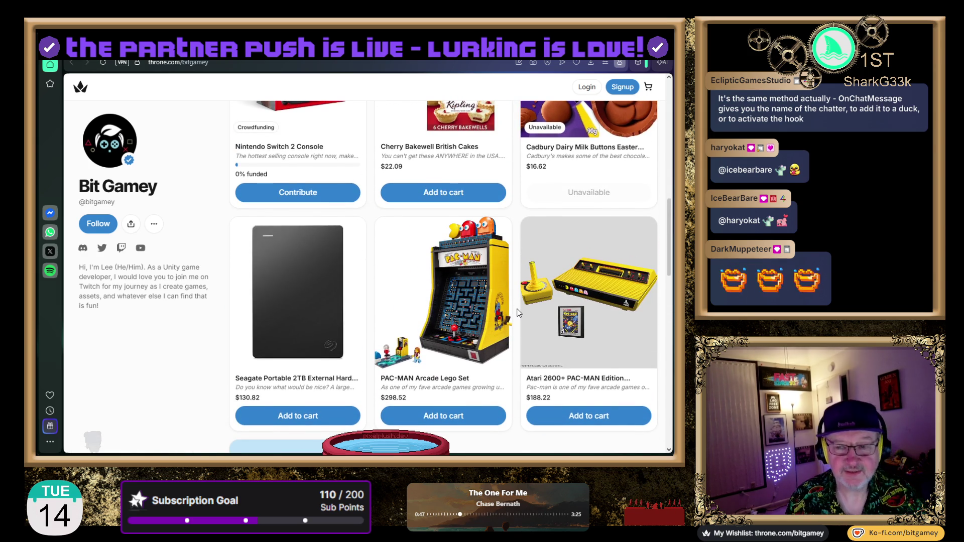
pyautogui.scroll(5, 519, 313)
pyautogui.scroll(4, 519, 313)
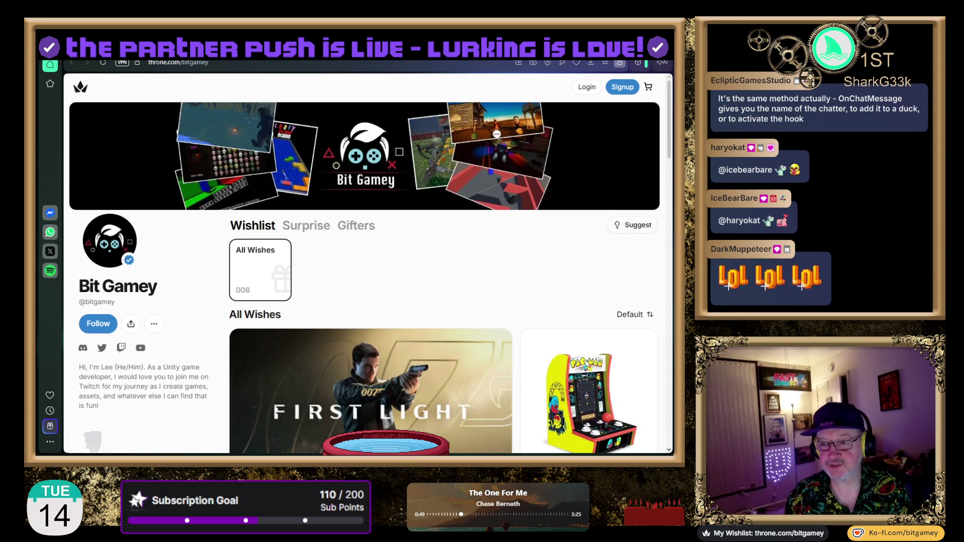
pyautogui.hotkey('ctrl', 'Tab')
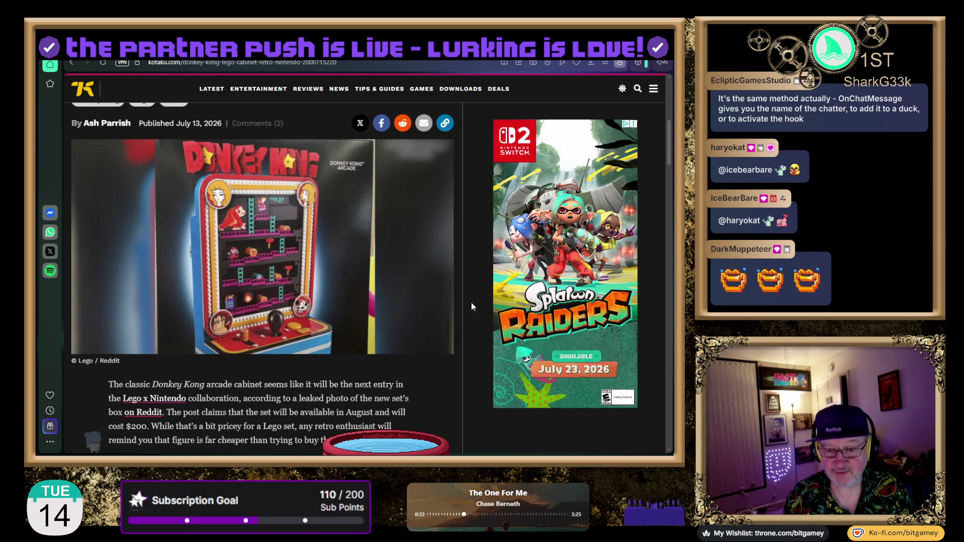
# Read below the cabinet image: the leaked Donkey Kong set arrives in August for $200.
pyautogui.scroll(-2, 471, 302)
pyautogui.scroll(-2, 475, 308)
pyautogui.scroll(3, 474, 308)
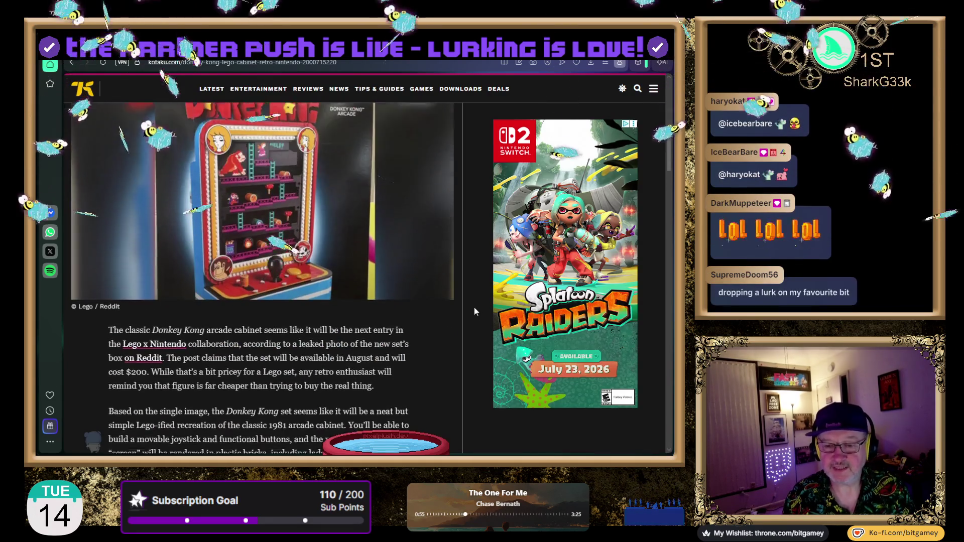
pyautogui.scroll(1, 474, 308)
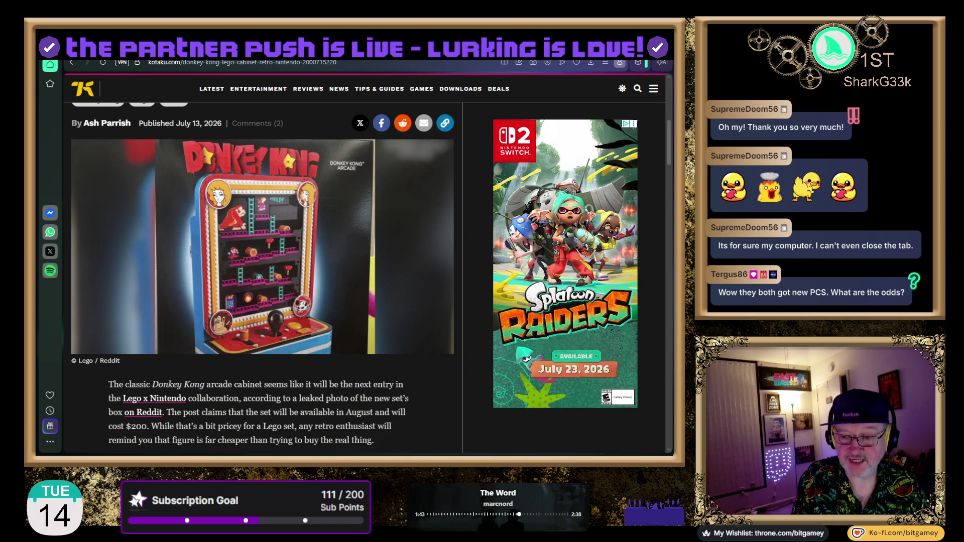
pyautogui.scroll(-4, 467, 315)
pyautogui.scroll(1, 479, 285)
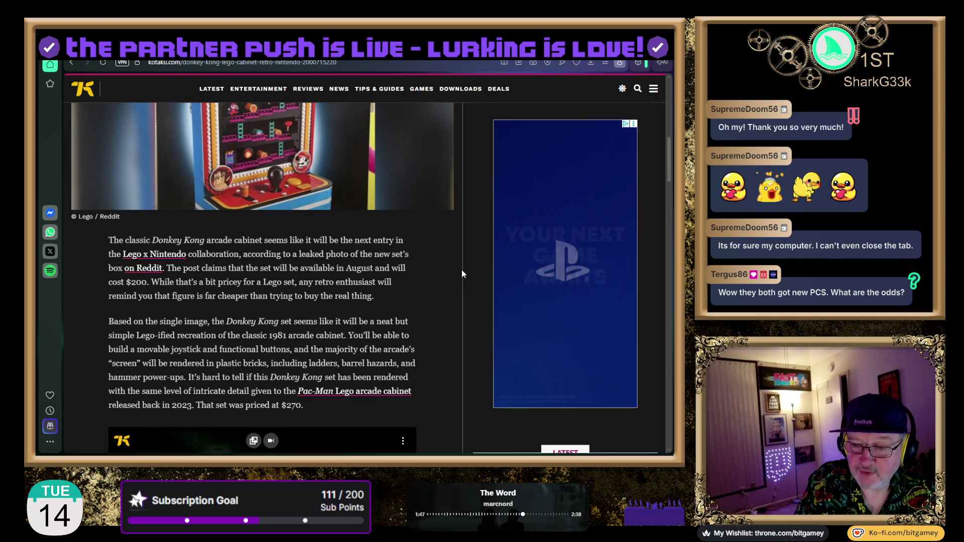
pyautogui.scroll(2, 462, 273)
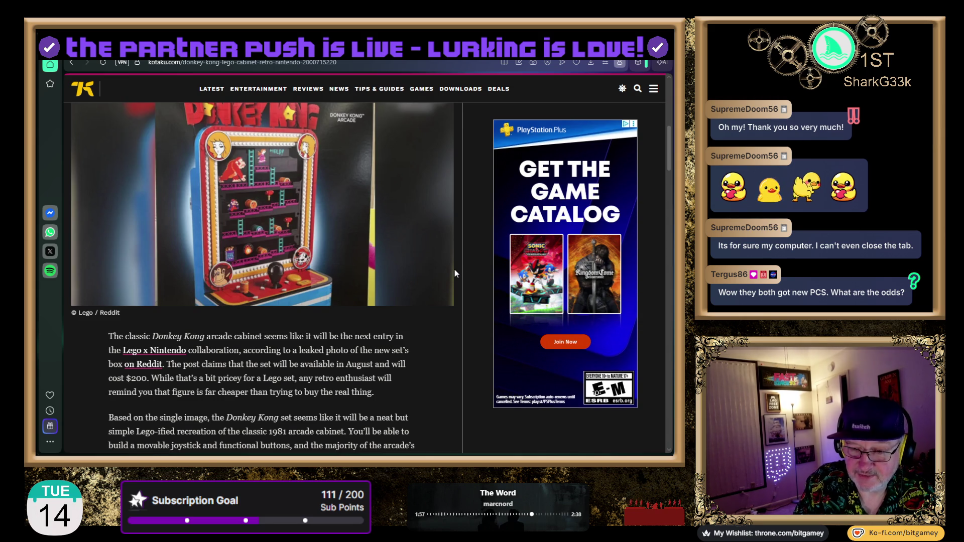
pyautogui.scroll(-3, 454, 272)
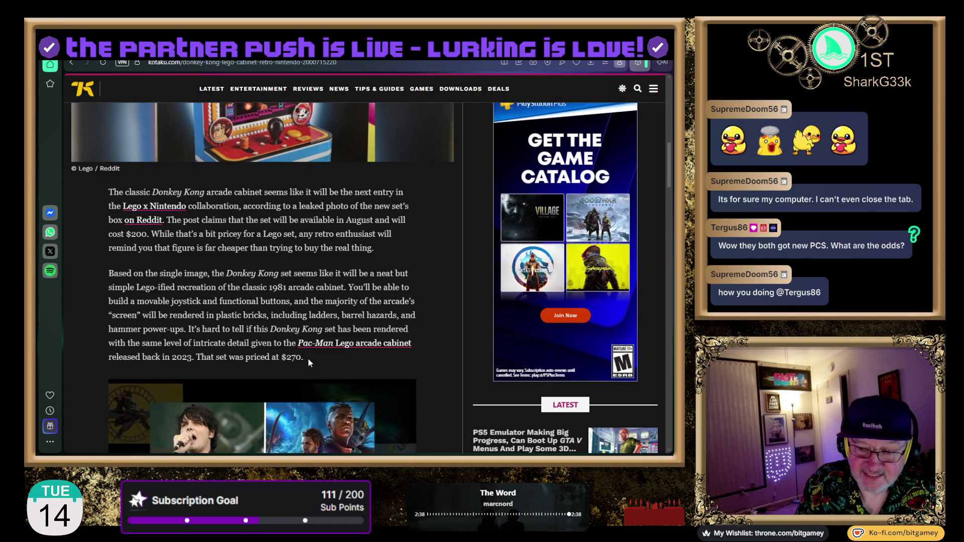
pyautogui.scroll(-5, 432, 333)
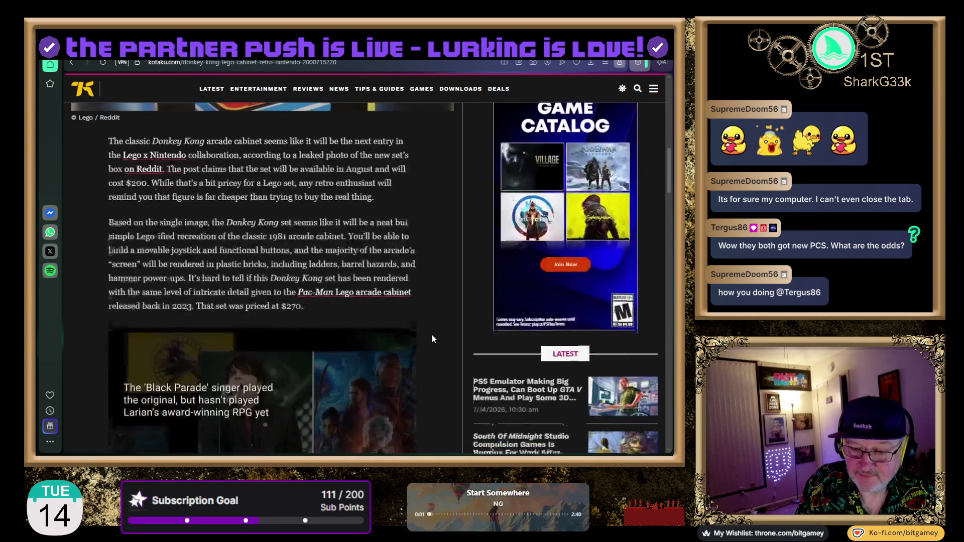
# Read down to the piece-count paragraph and highlight Pac-Man's 2,651 pieces versus Donkey Kong's 1,367.
pyautogui.scroll(-3, 441, 333)
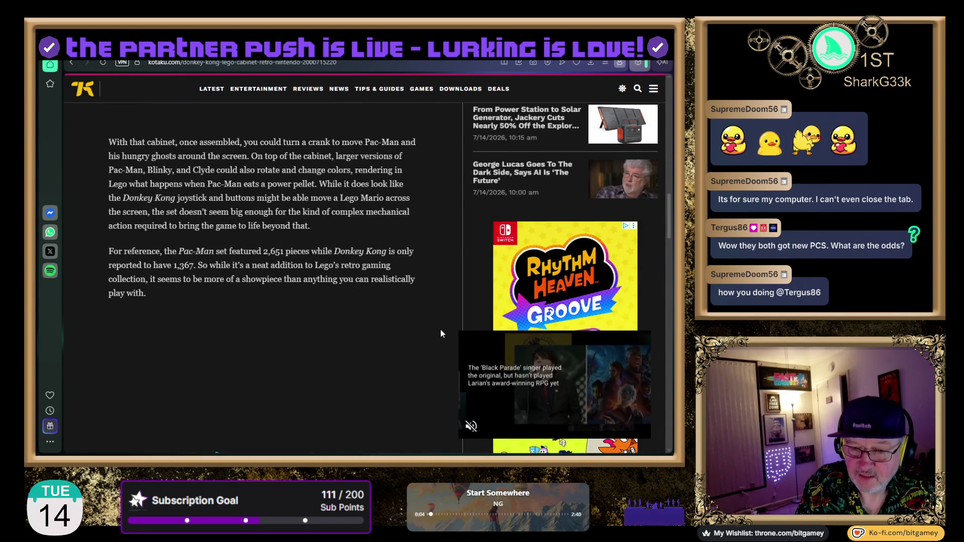
pyautogui.scroll(-1, 441, 330)
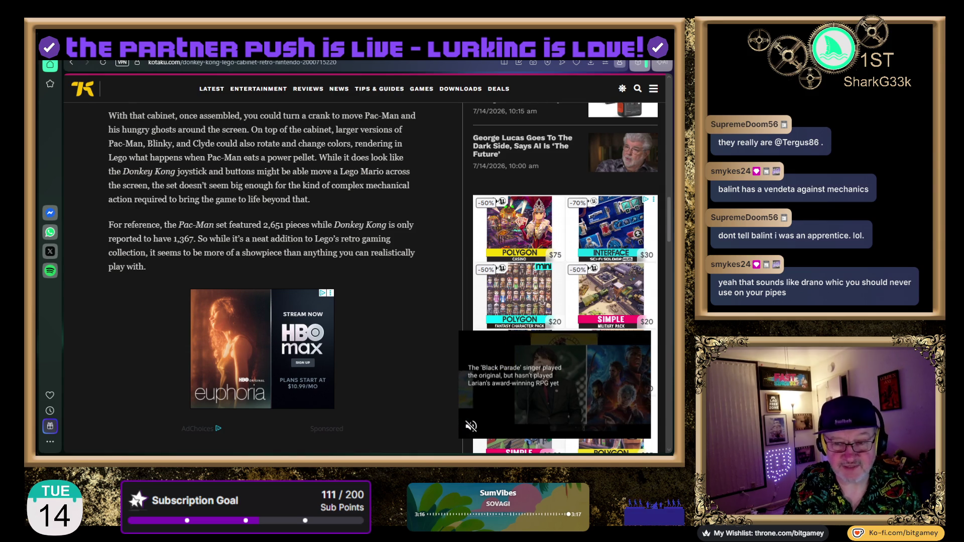
pyautogui.moveTo(178, 224)
pyautogui.mouseDown()
pyautogui.moveTo(282, 226)
pyautogui.moveTo(303, 237)
pyautogui.moveTo(309, 226)
pyautogui.mouseUp()
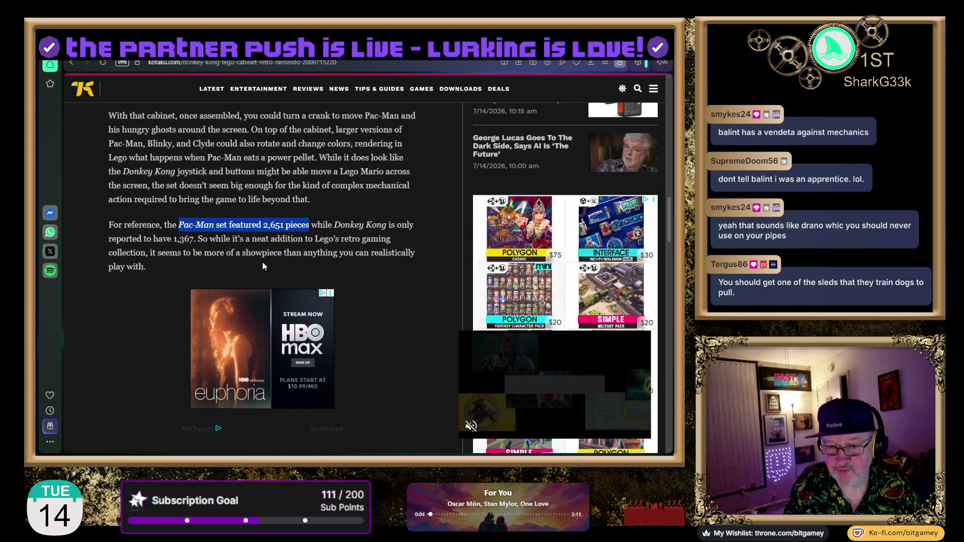
pyautogui.click(202, 247)
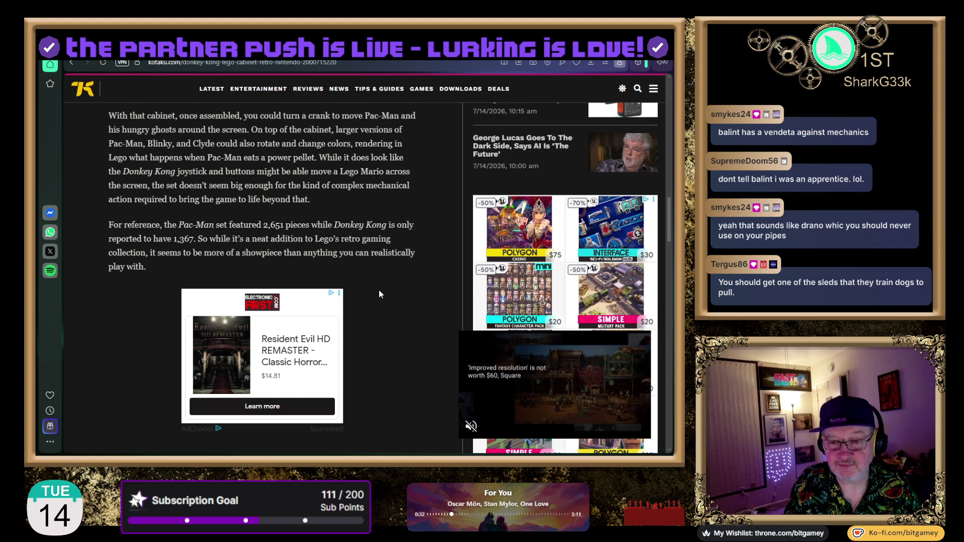
pyautogui.scroll(-2, 375, 291)
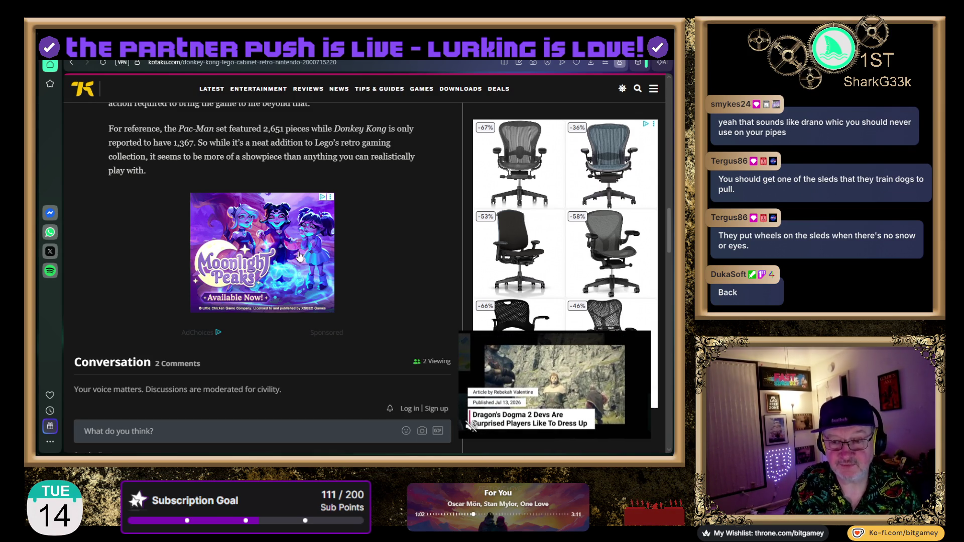
# Go down to the article's two-comment Conversation and expand the first reader comment with See more.
pyautogui.scroll(-3, 121, 221)
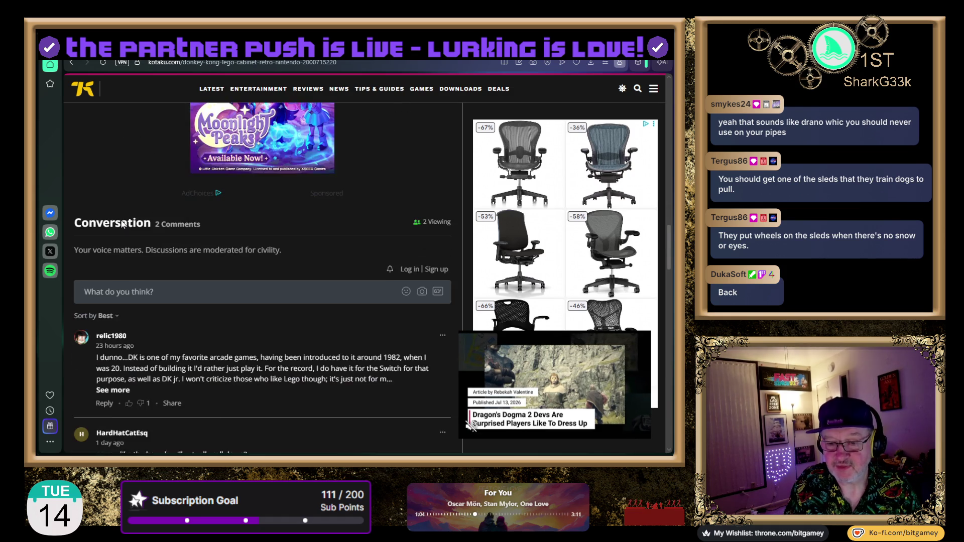
pyautogui.scroll(-2, 119, 219)
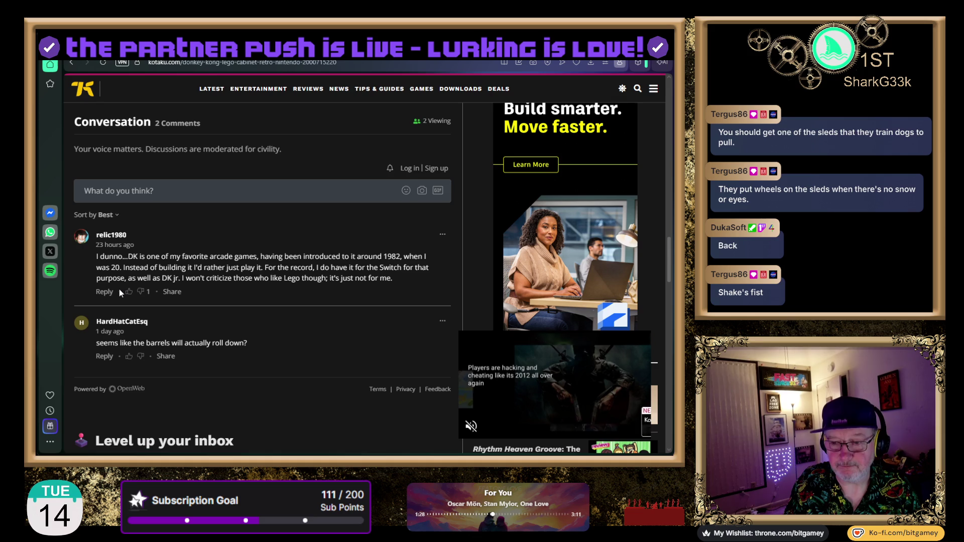
pyautogui.click(119, 290)
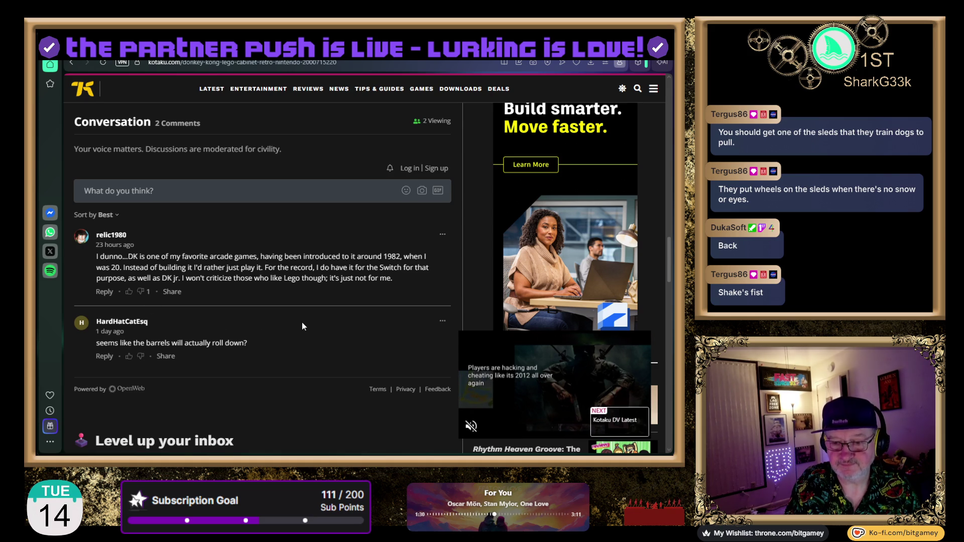
pyautogui.scroll(-1, 302, 326)
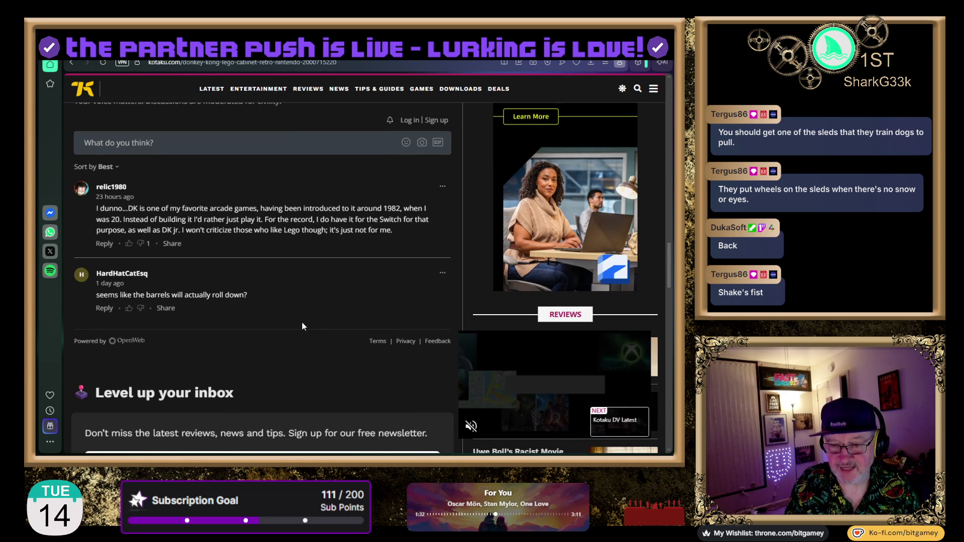
# Return from the comments to the cabinet photo and opening paragraph about the $200 August set.
pyautogui.scroll(-2, 302, 325)
pyautogui.scroll(-4, 302, 326)
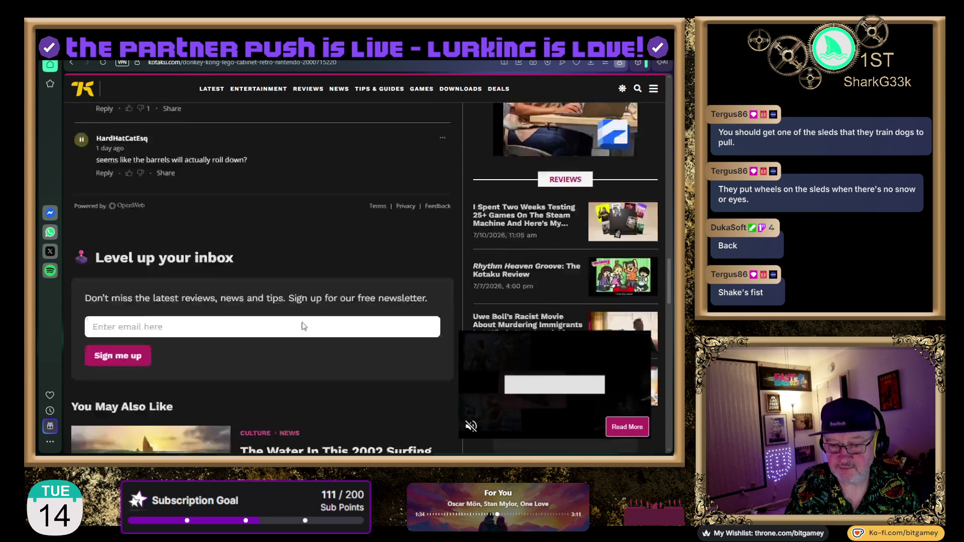
pyautogui.scroll(15, 296, 324)
pyautogui.scroll(10, 297, 326)
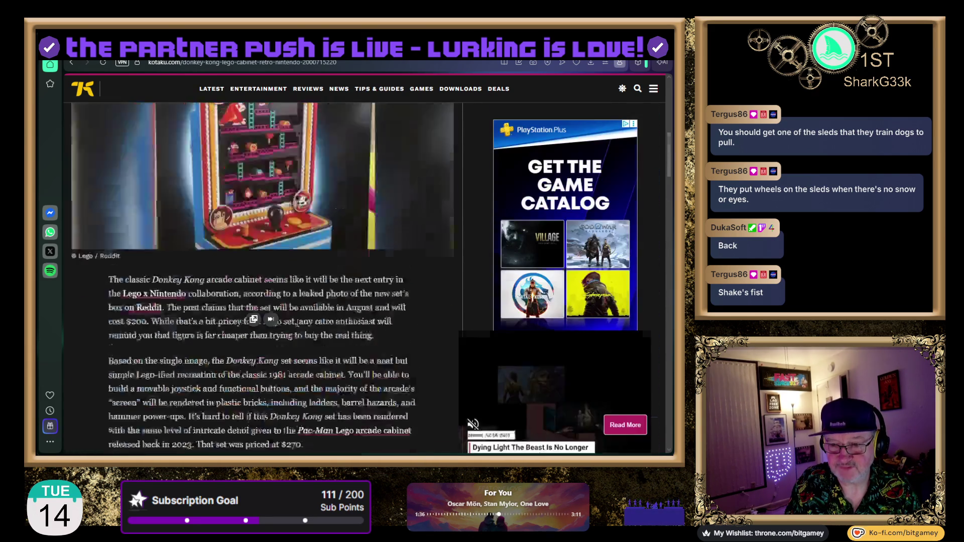
pyautogui.scroll(-2, 342, 307)
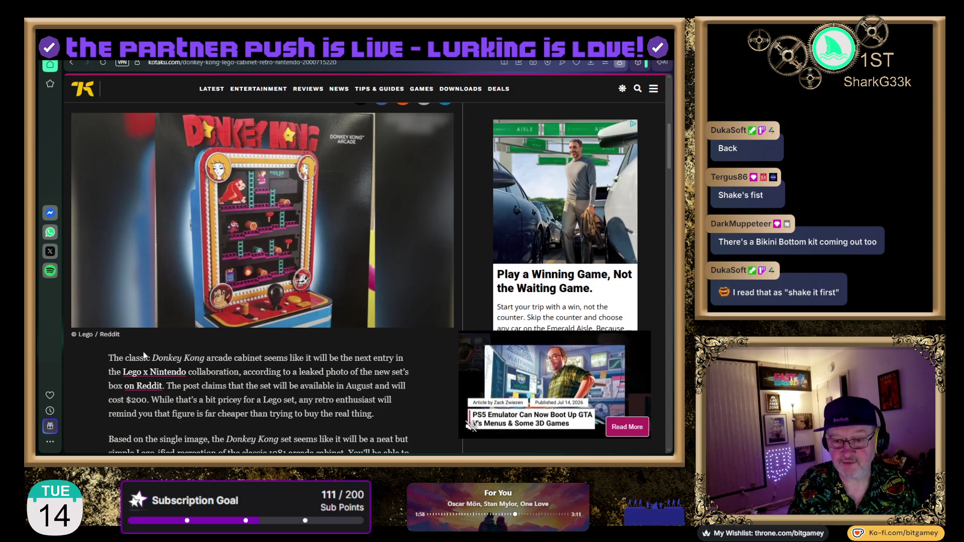
# Highlight the sentence about the set's August release, then clear the selection.
pyautogui.scroll(-3, 87, 387)
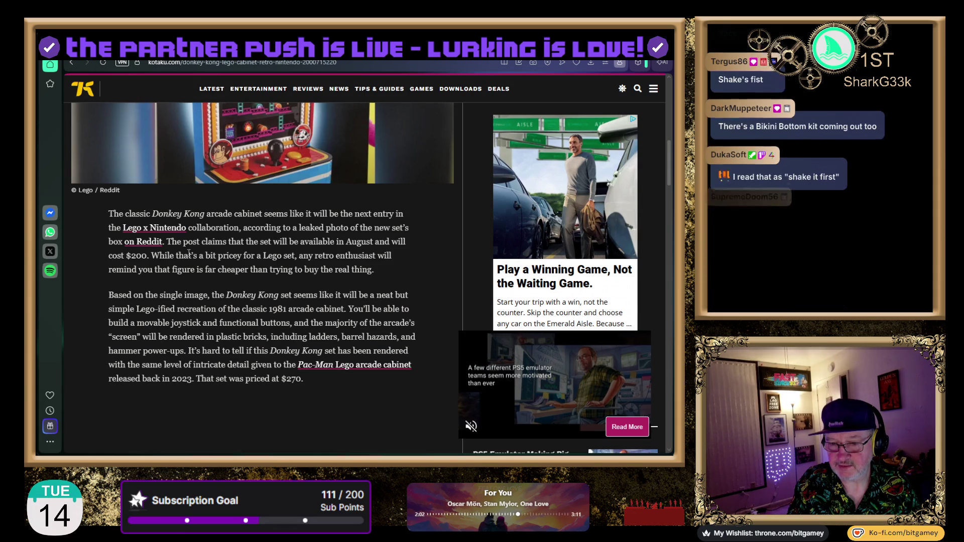
pyautogui.moveTo(167, 241); pyautogui.dragTo(373, 243)
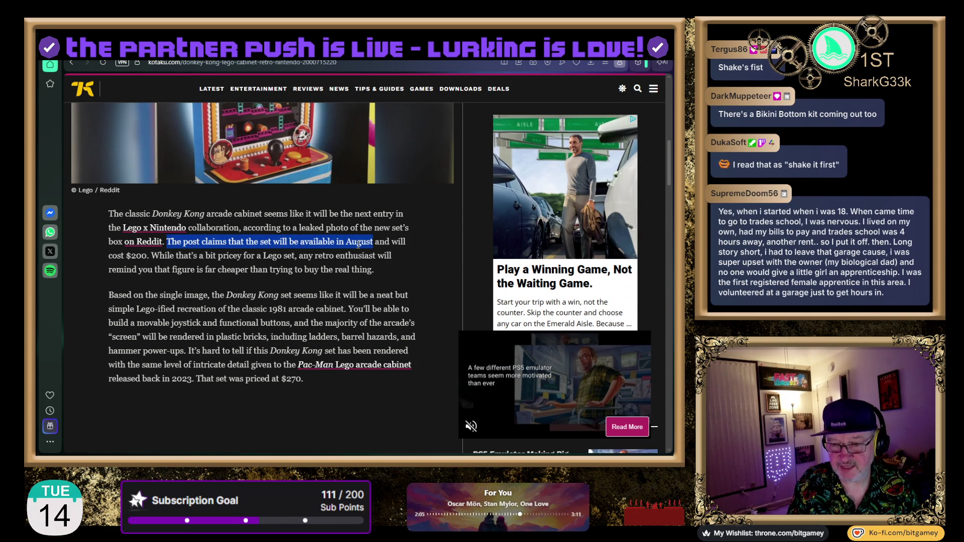
pyautogui.click(345, 286)
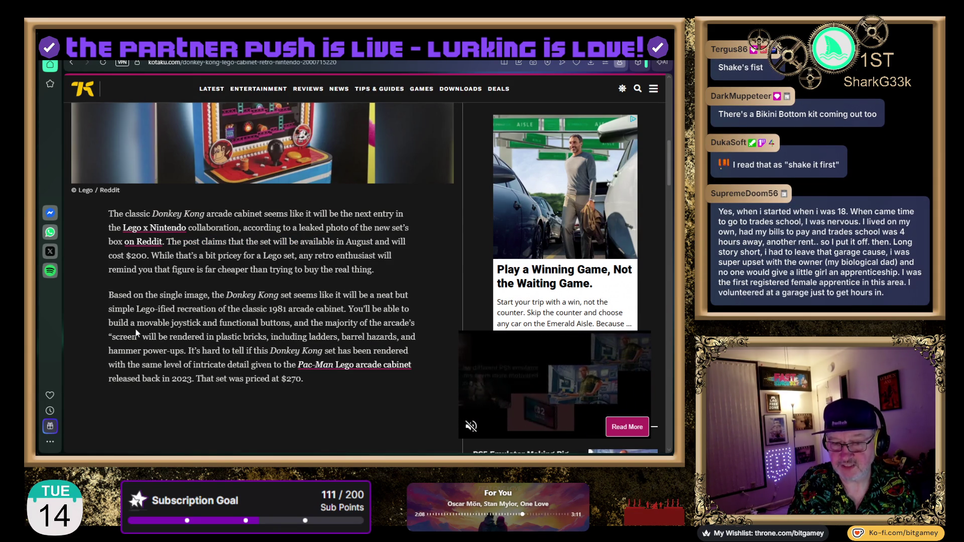
# Return to the top of the article and go back to the lurkbait-mods GitHub repository with Alt+Left.
pyautogui.scroll(2, 100, 366)
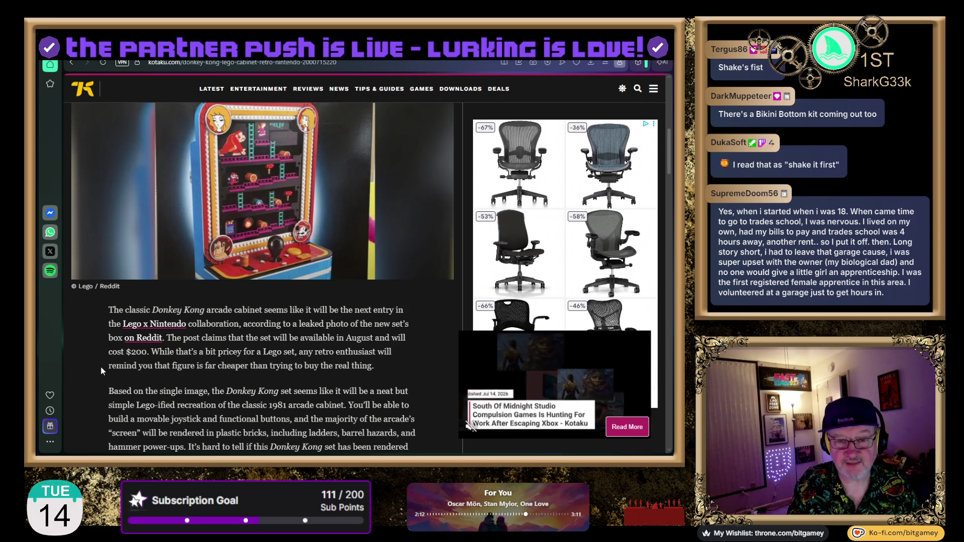
pyautogui.scroll(2, 101, 366)
pyautogui.scroll(1, 101, 366)
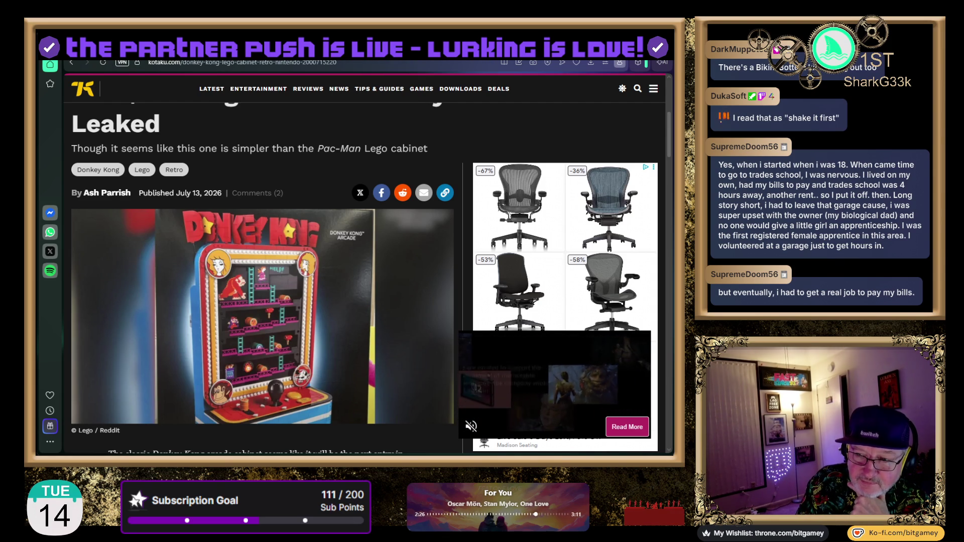
pyautogui.scroll(5, 365, 270)
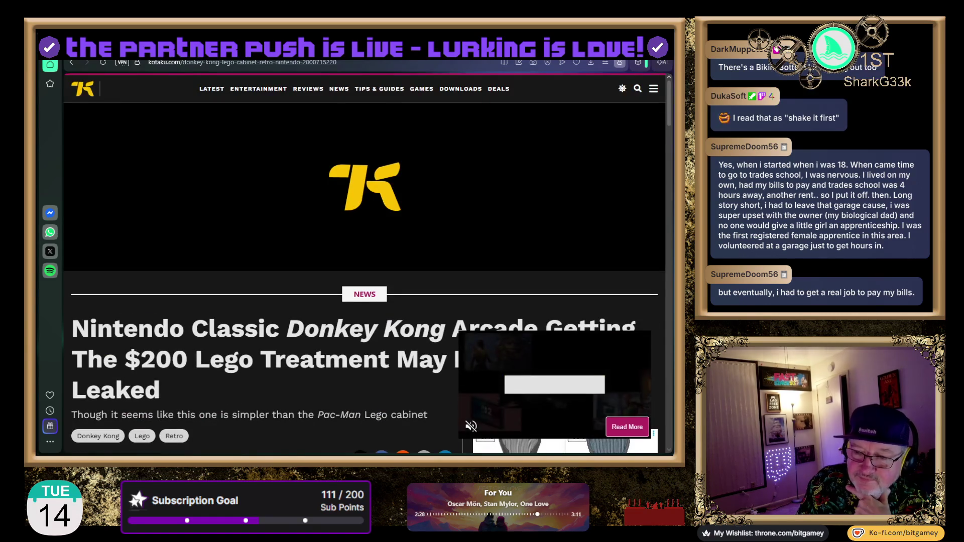
pyautogui.hotkey('alt', 'Left')
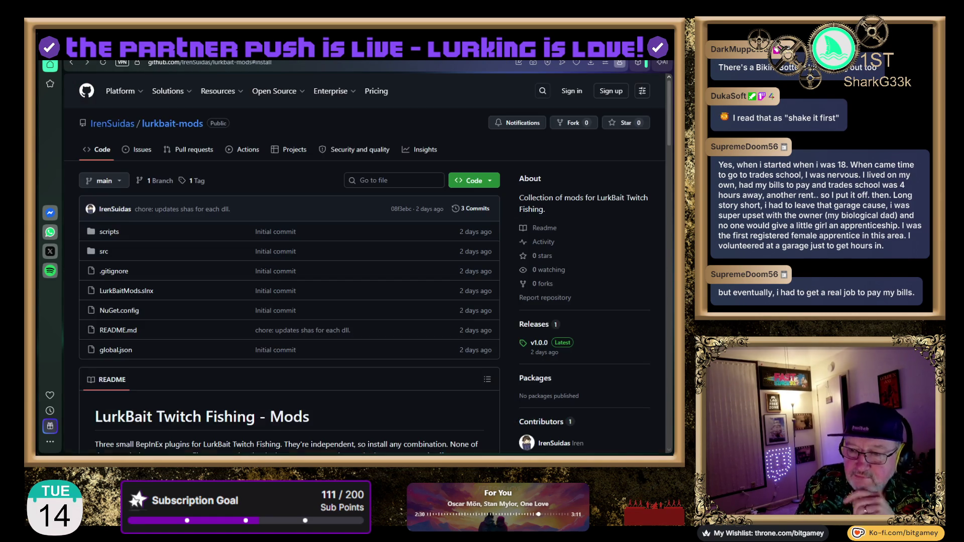